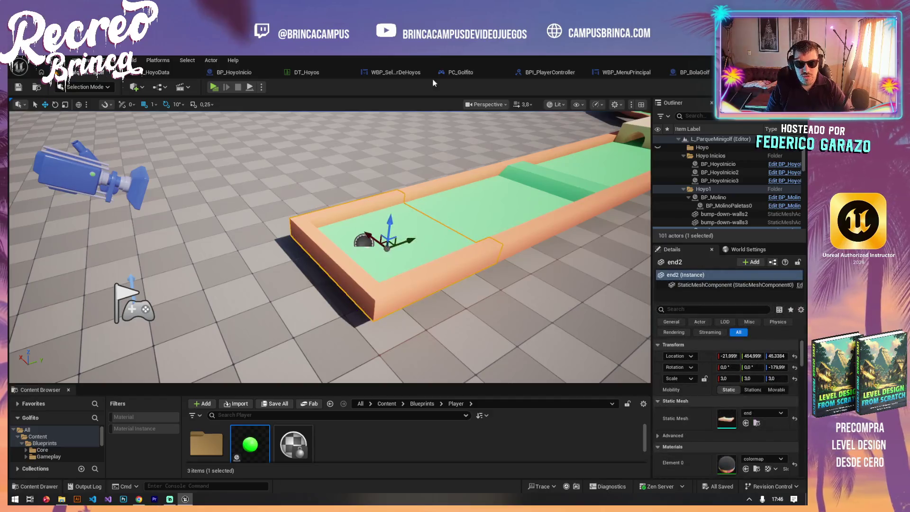
Set BP_BolaGolf's spring arm Rotation Z (yaw) to 90.
{"action": "left_click", "coordinate": [625, 72]}
{"action": "left_click", "coordinate": [642, 75]}
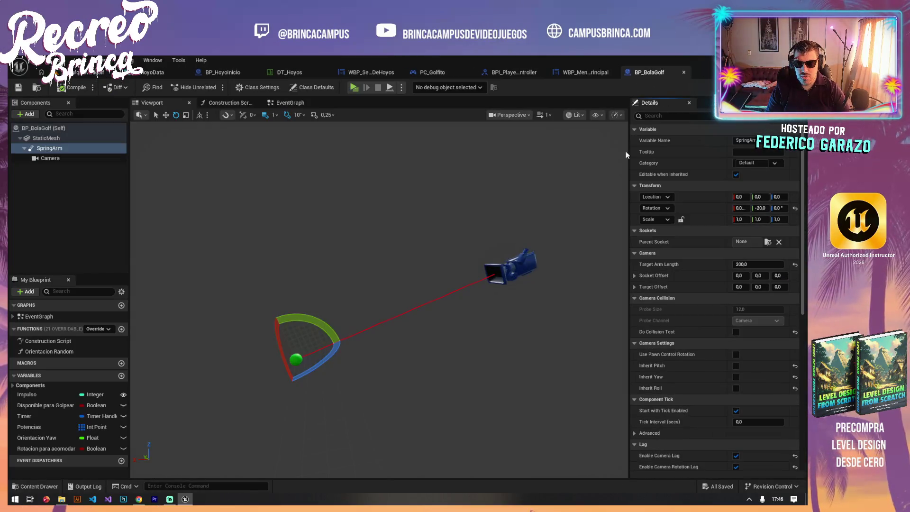
{"action": "left_click", "coordinate": [779, 208]}
{"action": "type", "text": "90"}
{"action": "key", "text": "Return"}
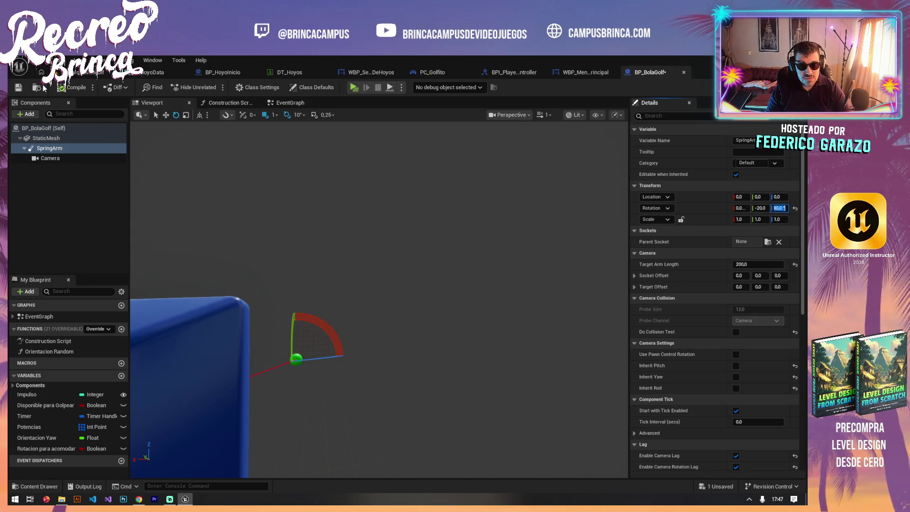
Playtest the first hole from the level editor via JUGAR, then stop with Esc.
{"action": "left_click", "coordinate": [38, 87]}
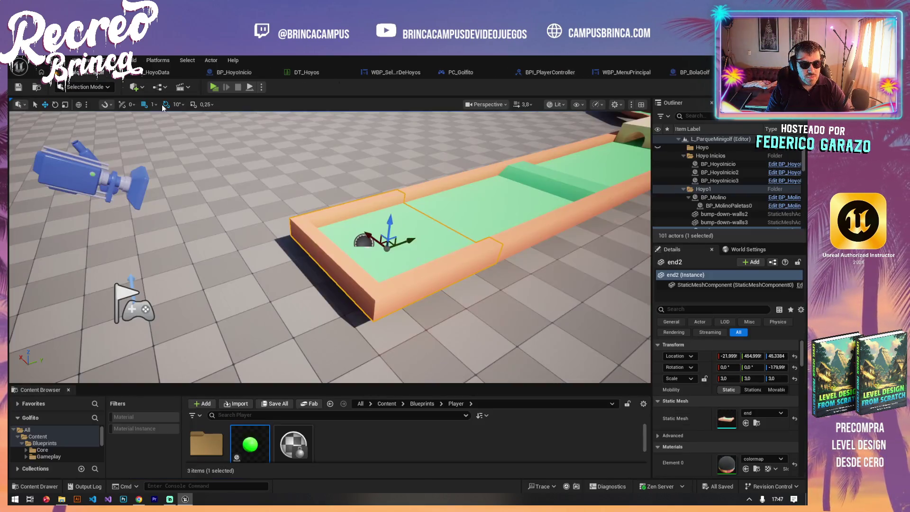
{"action": "left_click", "coordinate": [214, 87]}
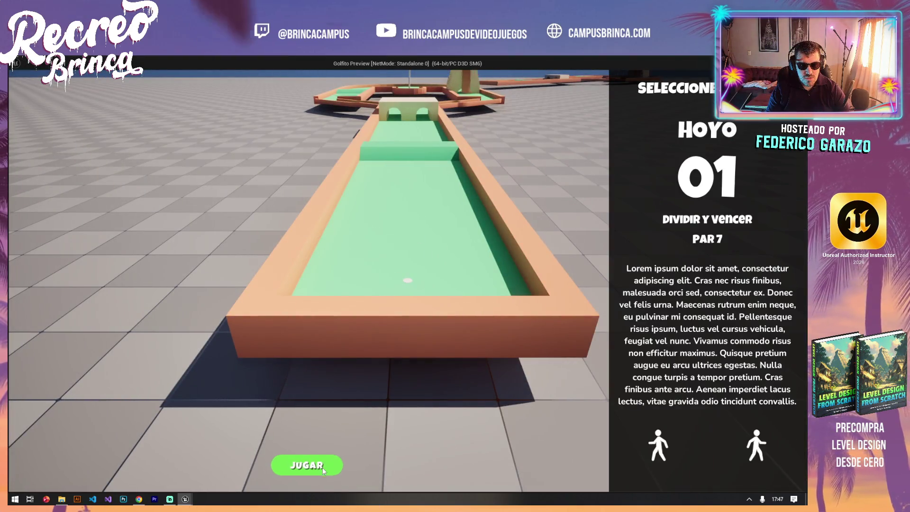
{"action": "left_click", "coordinate": [322, 467]}
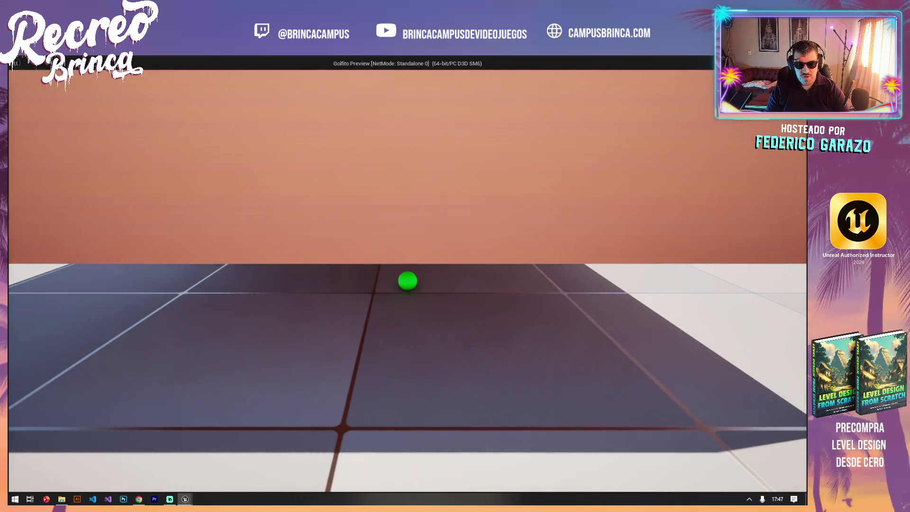
{"action": "key", "text": "Escape"}
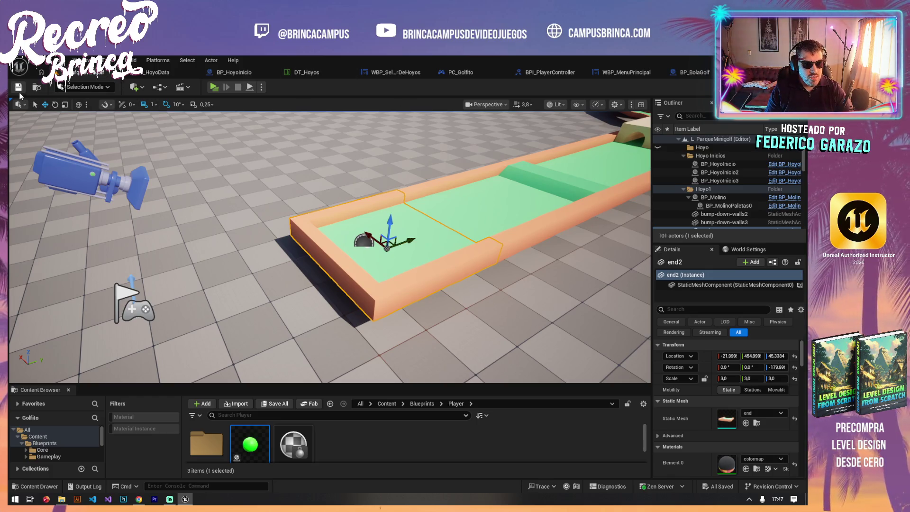
Orbit and pull back over the course, scroll end2's Details, then reopen BP_BolaGolf.
{"action": "left_click_drag", "start_coordinate": [528, 279], "coordinate": [527, 279]}
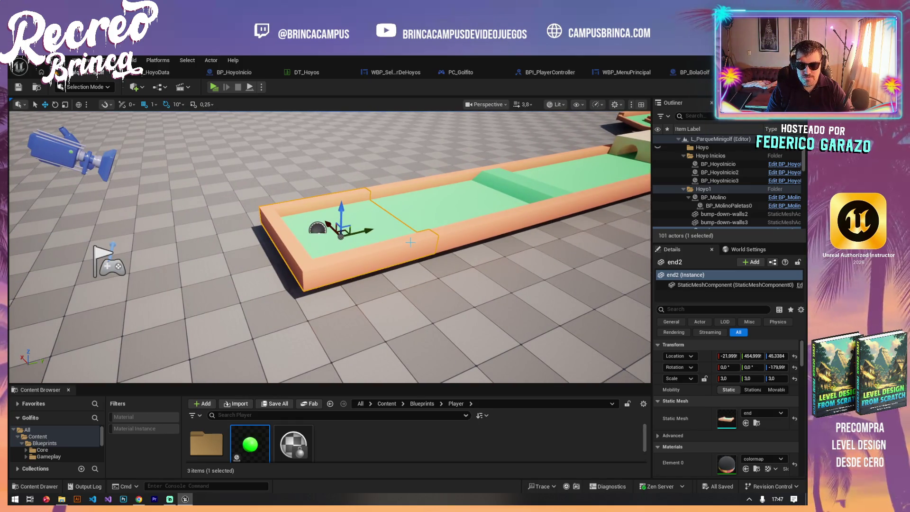
{"action": "left_click_drag", "start_coordinate": [497, 255], "coordinate": [497, 256]}
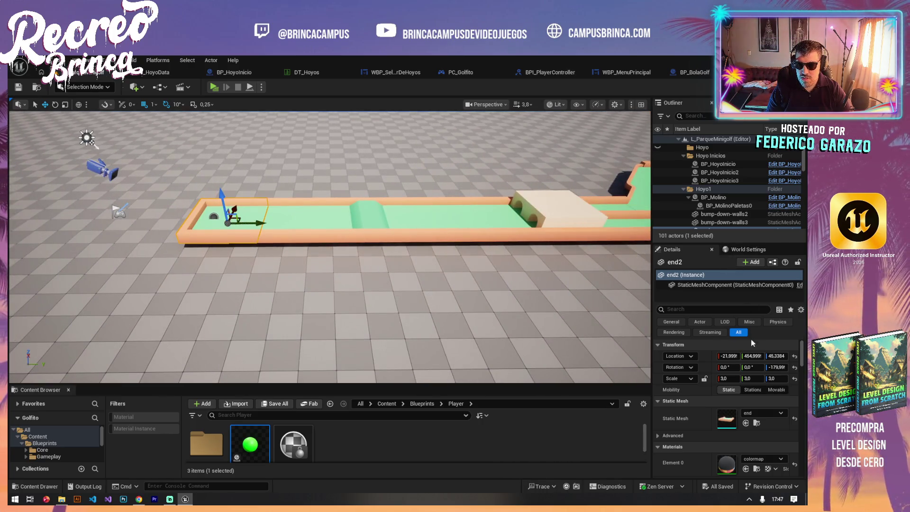
{"action": "scroll", "coordinate": [749, 416], "scroll_direction": "down", "scroll_amount": 10}
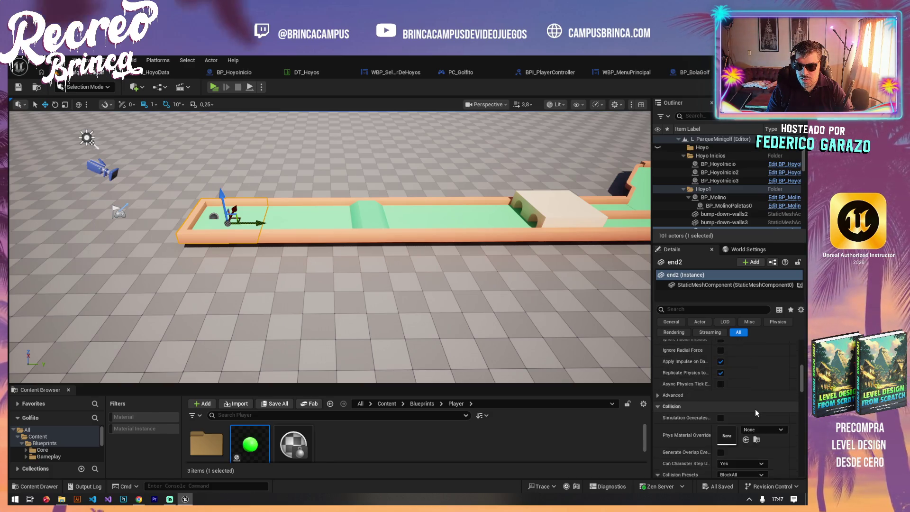
{"action": "scroll", "coordinate": [754, 408], "scroll_direction": "down", "scroll_amount": 3}
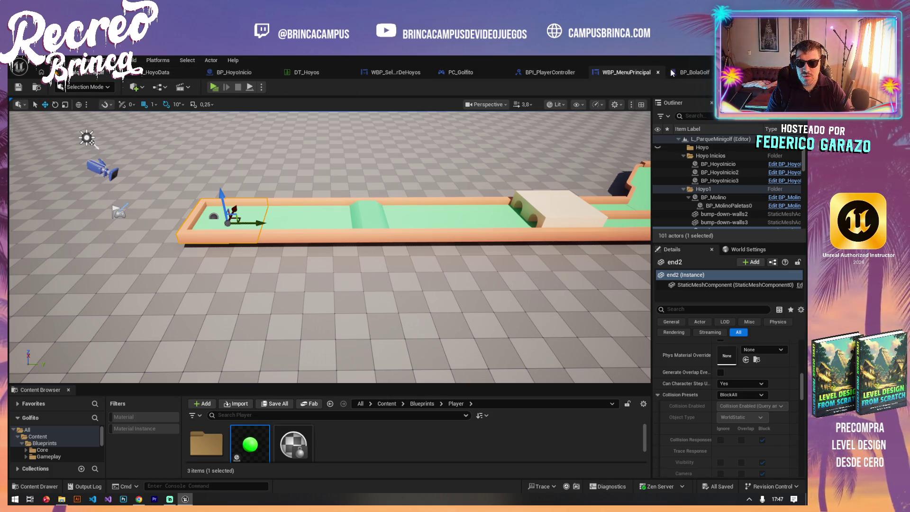
{"action": "left_click", "coordinate": [694, 72]}
Set the ball StaticMesh's collision preset to Custom (PhysicsBody) and save all assets.
{"action": "scroll", "coordinate": [688, 276], "scroll_direction": "down", "scroll_amount": 8}
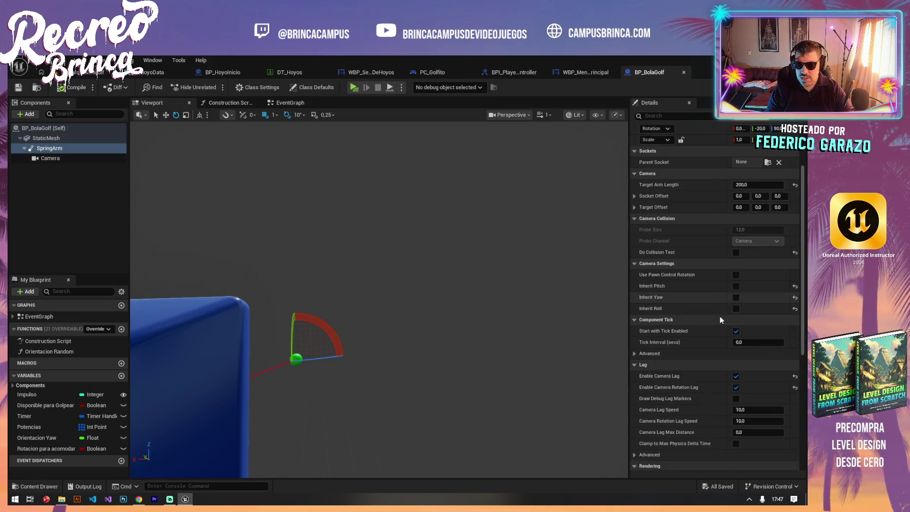
{"action": "left_click", "coordinate": [46, 138]}
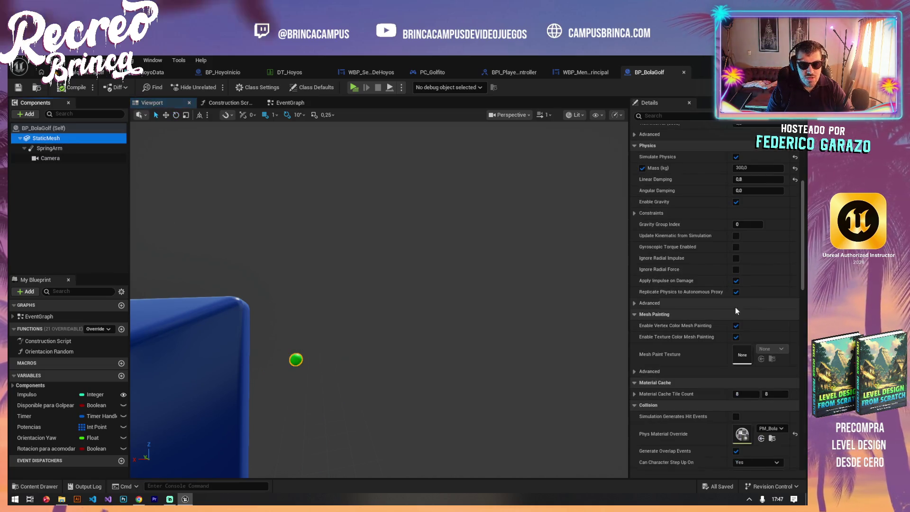
{"action": "scroll", "coordinate": [769, 272], "scroll_direction": "down", "scroll_amount": 6}
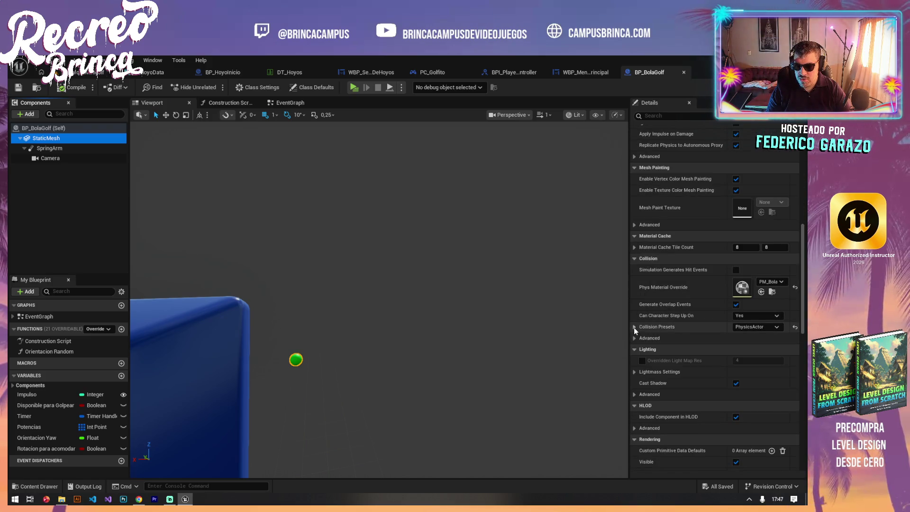
{"action": "left_click", "coordinate": [634, 327]}
{"action": "scroll", "coordinate": [692, 335], "scroll_direction": "down", "scroll_amount": 1}
{"action": "left_click", "coordinate": [751, 299]}
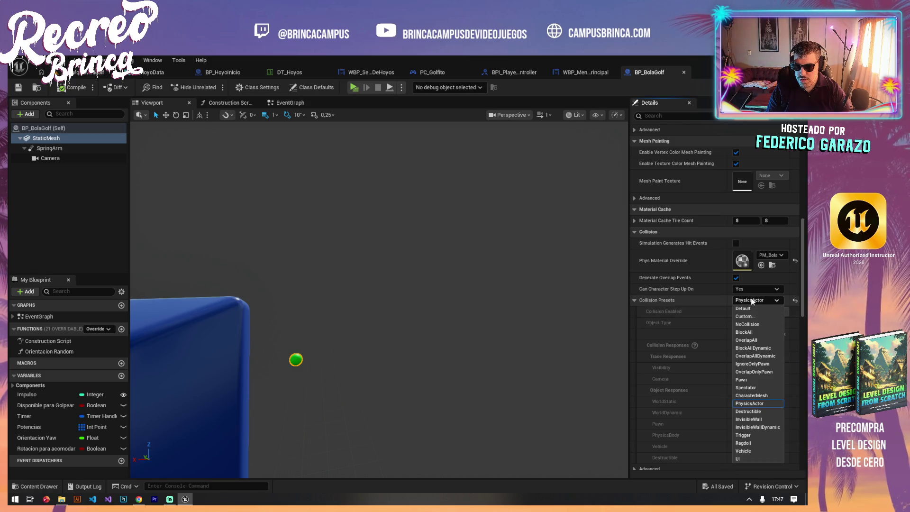
{"action": "left_click", "coordinate": [756, 318]}
{"action": "scroll", "coordinate": [772, 310], "scroll_direction": "down", "scroll_amount": 3}
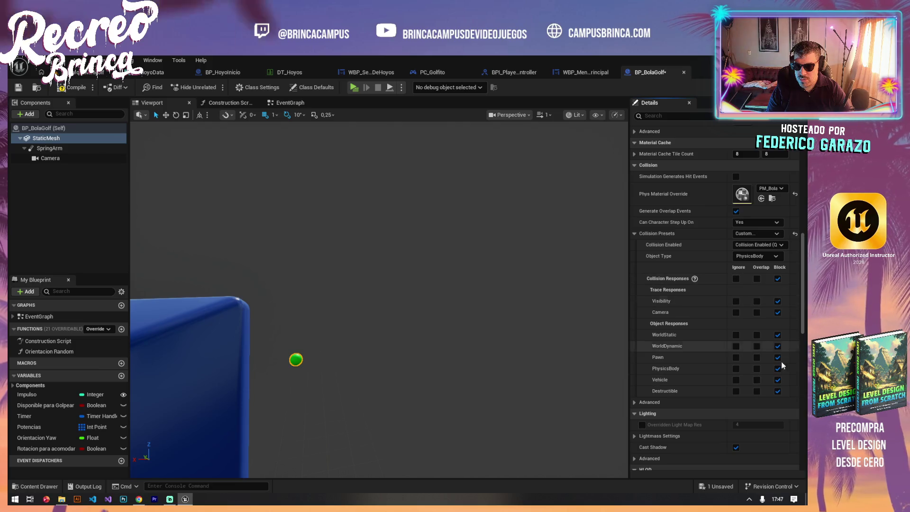
{"action": "left_click", "coordinate": [19, 88]}
Playtest the first hole, stop it, then select and frame the end2 course piece.
{"action": "left_click", "coordinate": [86, 72]}
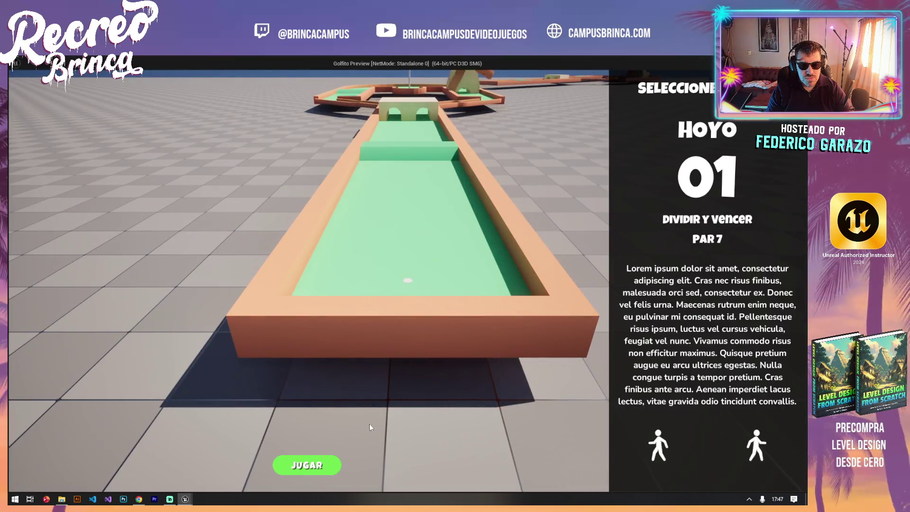
{"action": "left_click", "coordinate": [306, 465]}
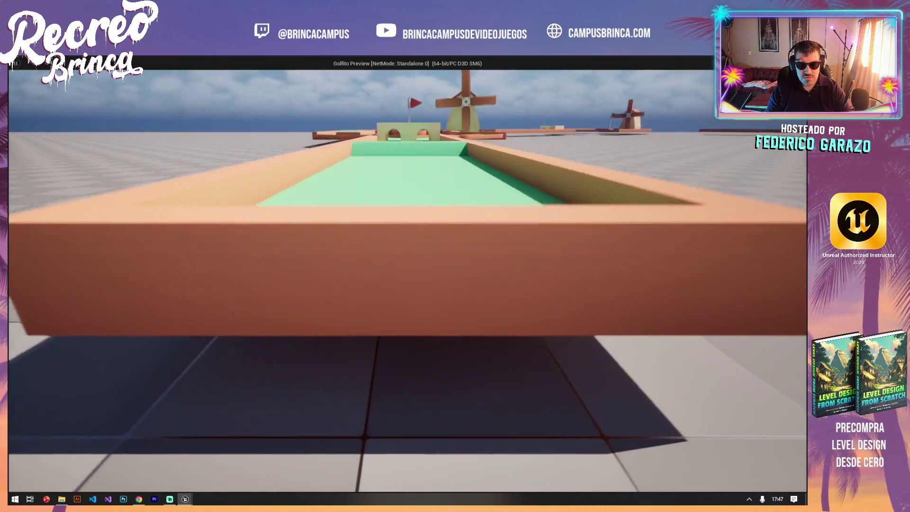
{"action": "key", "text": "Escape"}
{"action": "left_click", "coordinate": [230, 209]}
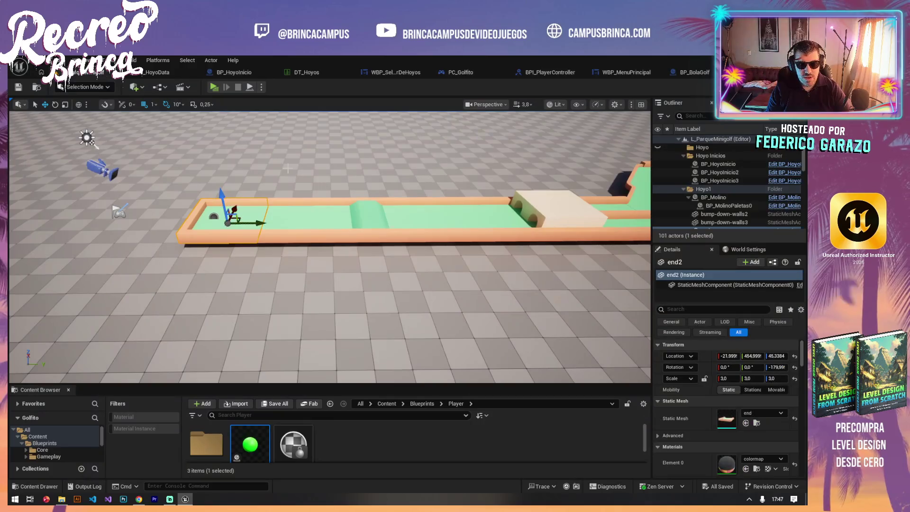
{"action": "key", "text": "f"}
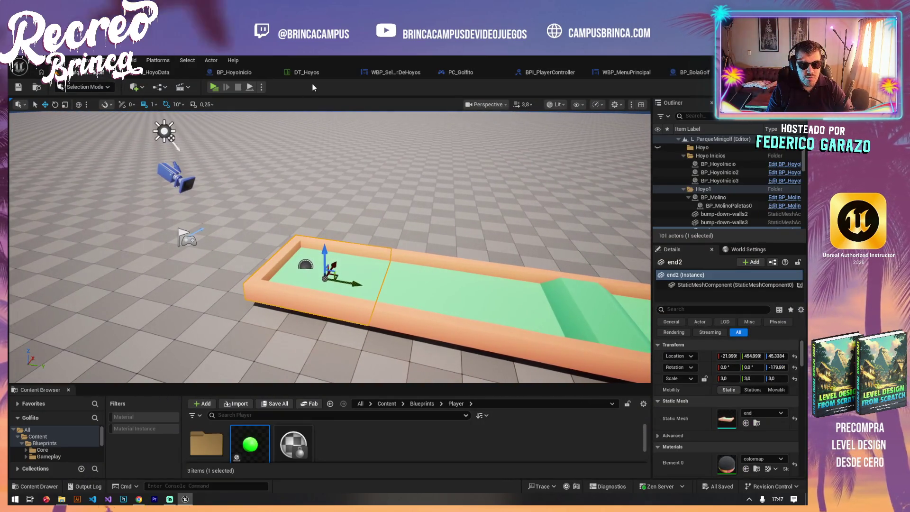
Cycle through the open asset tabs and close the BP_BolaGolf tab.
{"action": "left_click", "coordinate": [243, 74]}
{"action": "left_click", "coordinate": [175, 72]}
{"action": "left_click", "coordinate": [296, 73]}
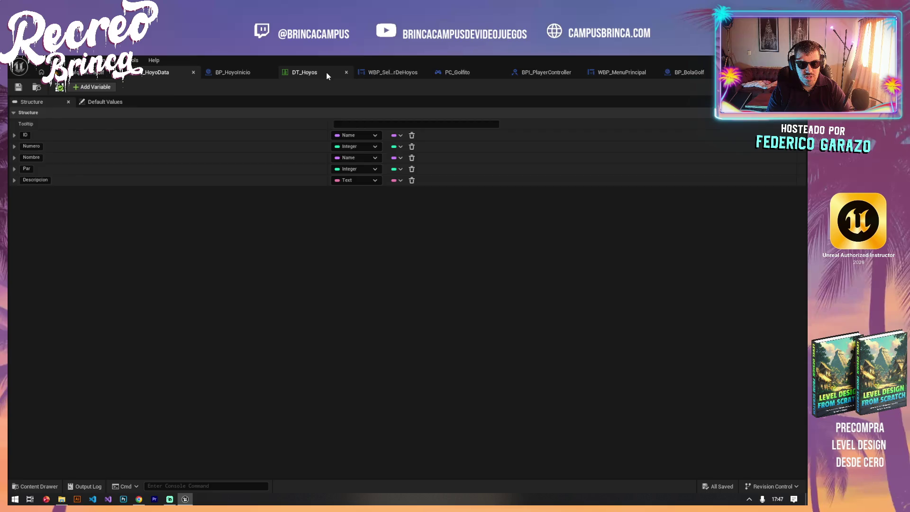
{"action": "left_click", "coordinate": [374, 73]}
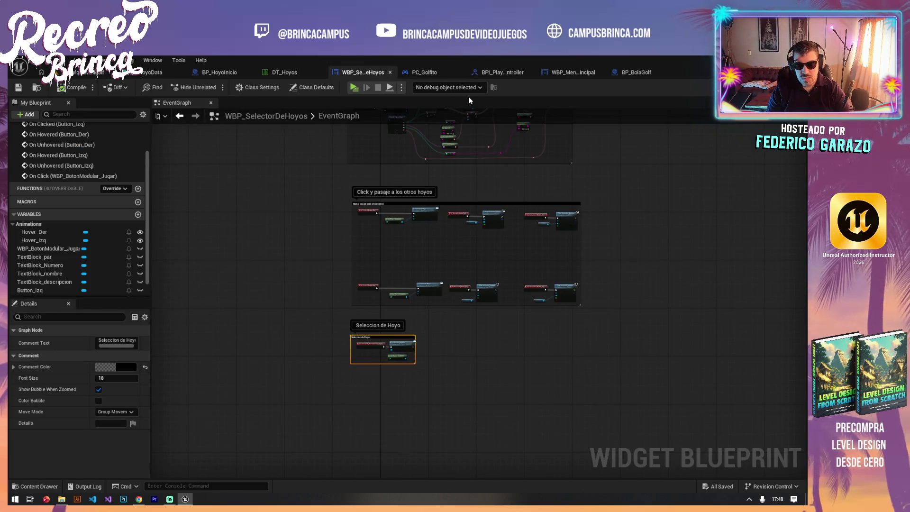
{"action": "left_click", "coordinate": [520, 72]}
{"action": "left_click", "coordinate": [585, 72]}
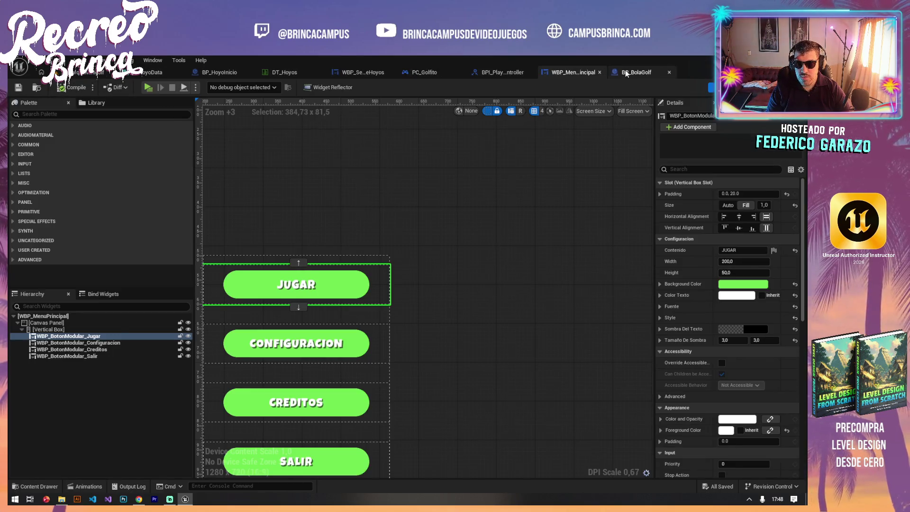
{"action": "left_click", "coordinate": [652, 72]}
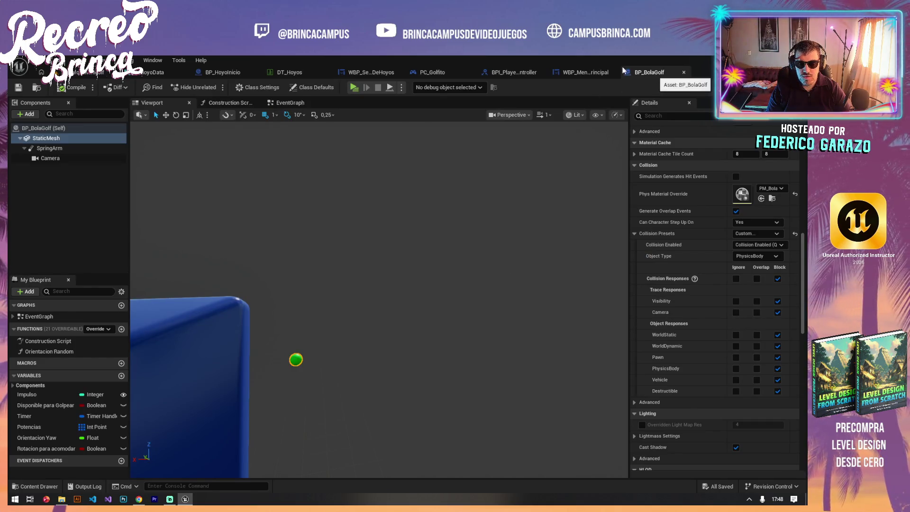
{"action": "left_click", "coordinate": [683, 72]}
Change PC_Golfito's Add node spawn offset from 100 to 50 and launch a playtest.
{"action": "left_click", "coordinate": [455, 72]}
{"action": "left_click", "coordinate": [280, 301]}
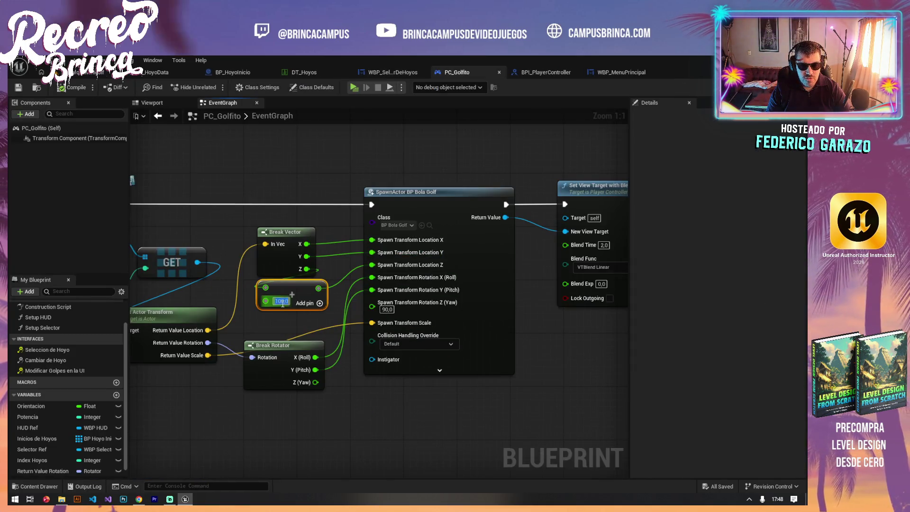
{"action": "type", "text": "50"}
{"action": "key", "text": "Return"}
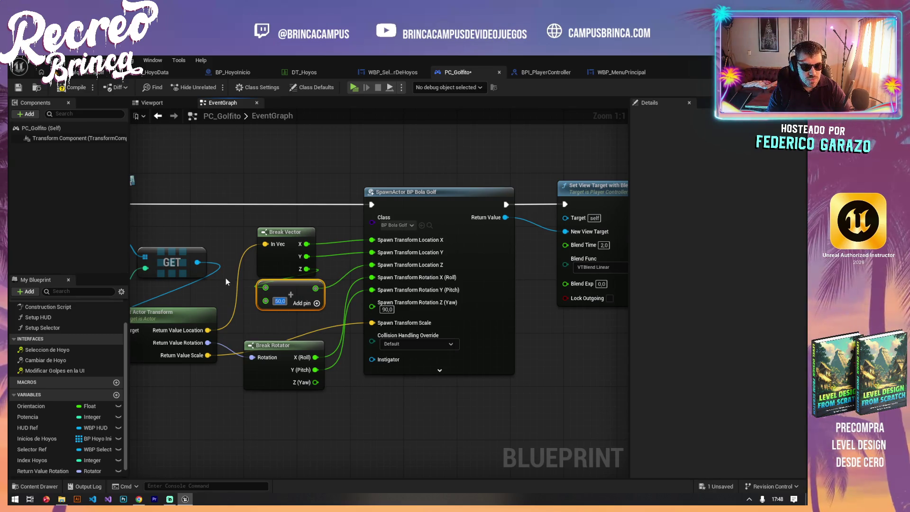
{"action": "left_click", "coordinate": [72, 75]}
{"action": "key", "text": "alt+p"}
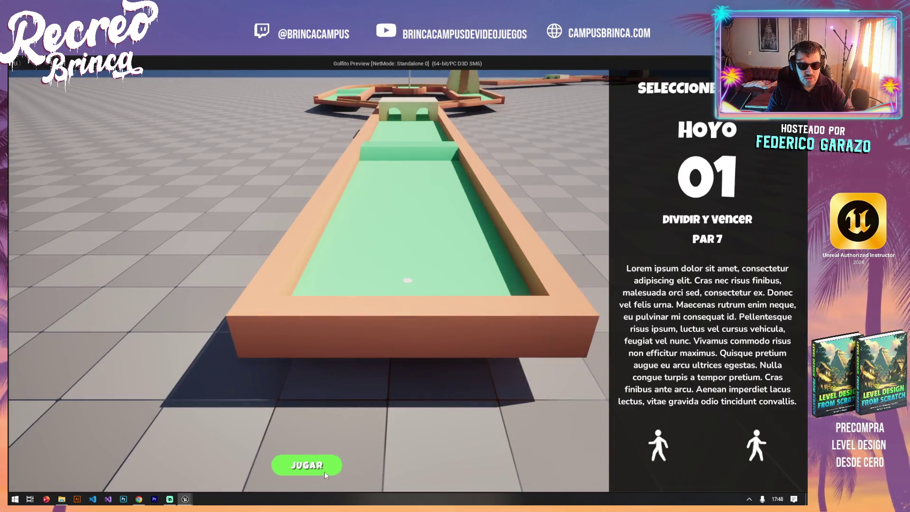
Play the first hole, hitting and drag-aiming several shots down the course, then stop.
{"action": "left_click", "coordinate": [324, 470]}
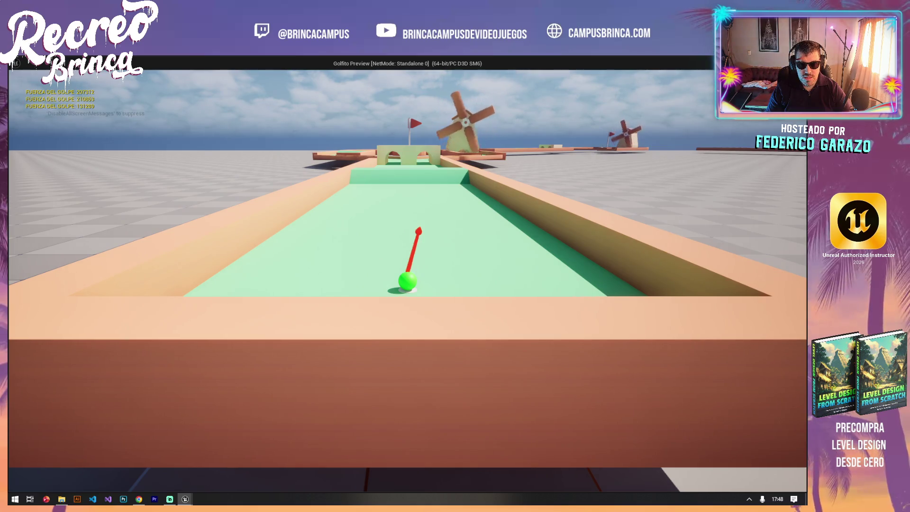
{"action": "key", "text": "space"}
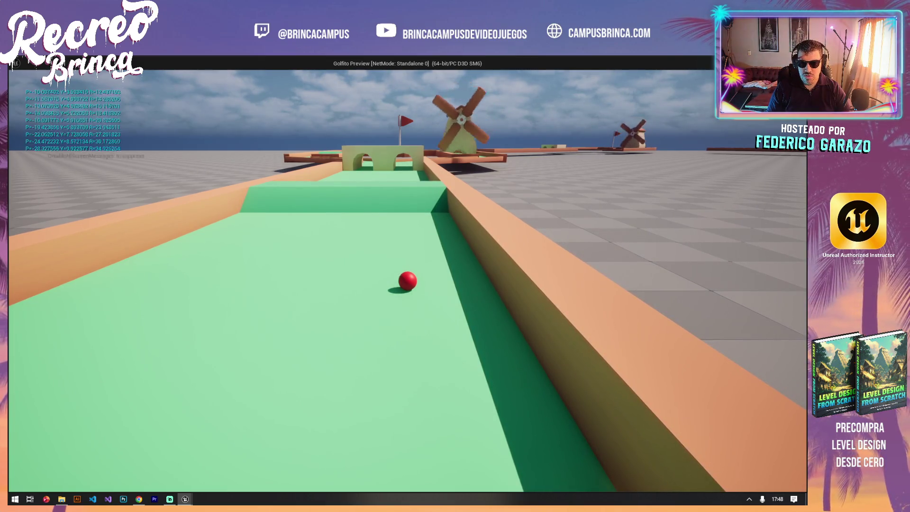
{"action": "left_click_drag", "start_coordinate": [408, 280], "coordinate": [406, 317]}
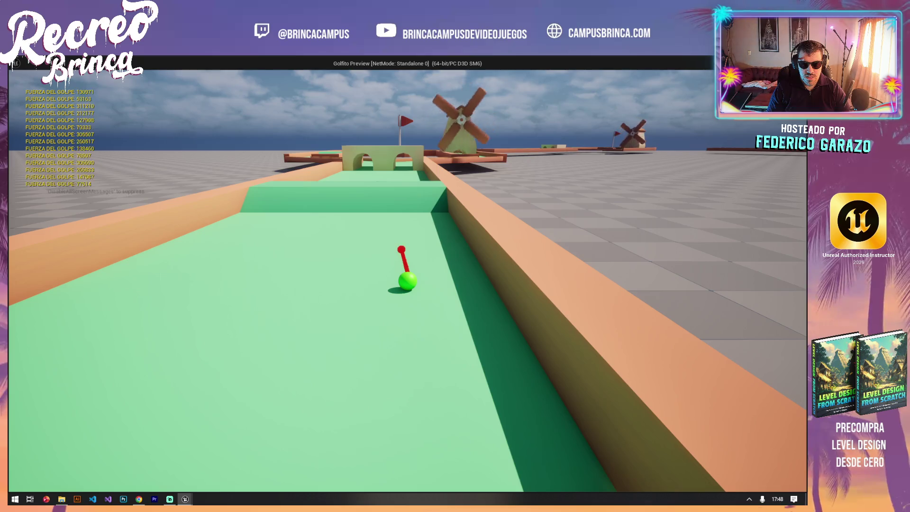
{"action": "left_click_drag", "start_coordinate": [407, 281], "coordinate": [406, 304]}
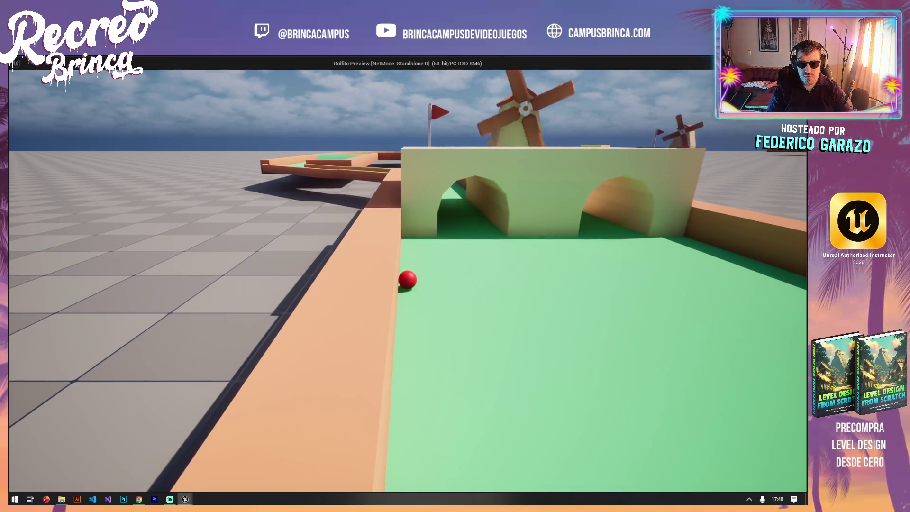
{"action": "key", "text": "Escape"}
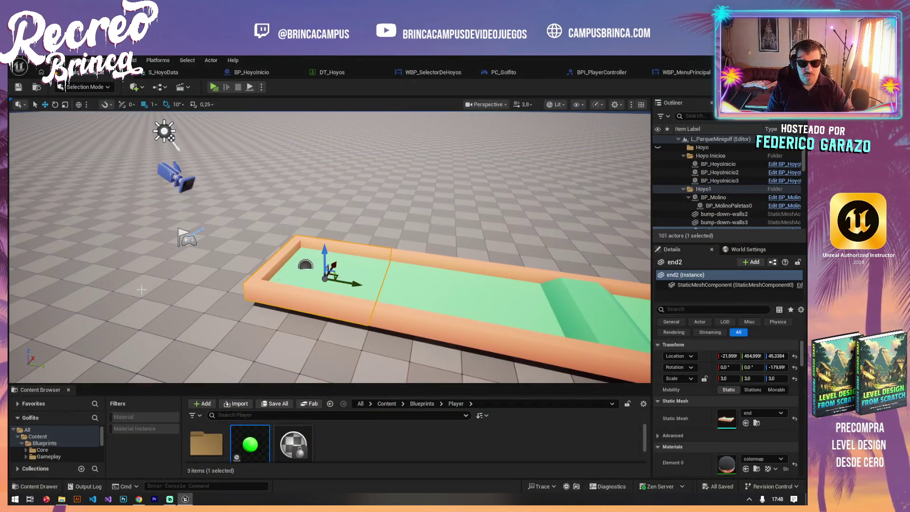
Launch the game, switch the hole selection to Hoyo 02, and start playing it.
{"action": "left_click_drag", "start_coordinate": [318, 240], "coordinate": [275, 298]}
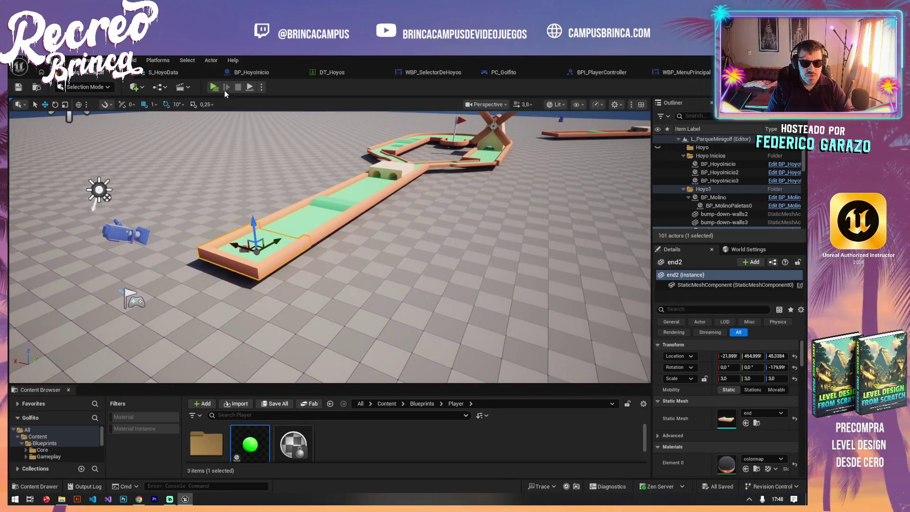
{"action": "left_click", "coordinate": [214, 87]}
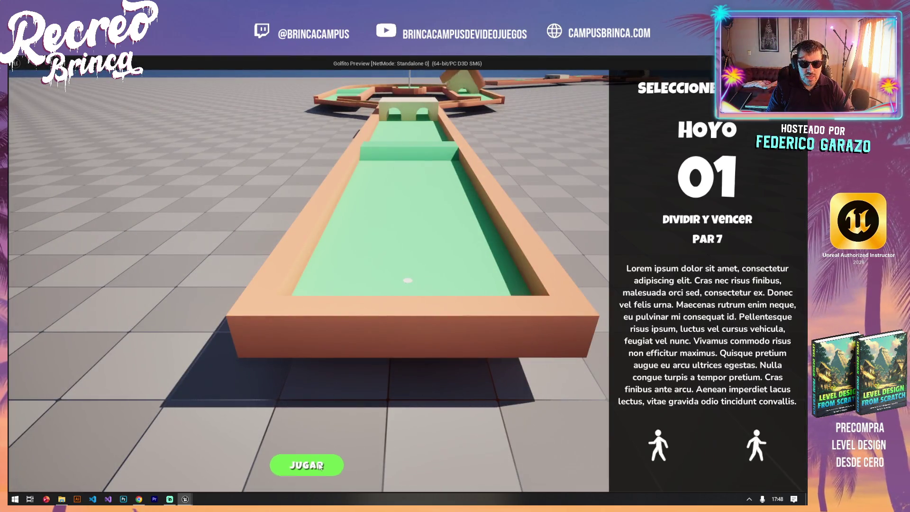
{"action": "left_click", "coordinate": [753, 446]}
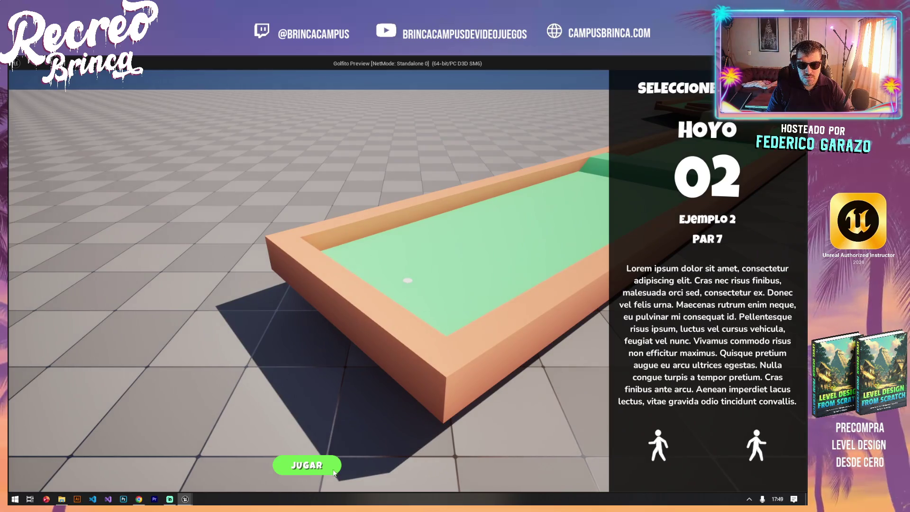
{"action": "left_click", "coordinate": [333, 471]}
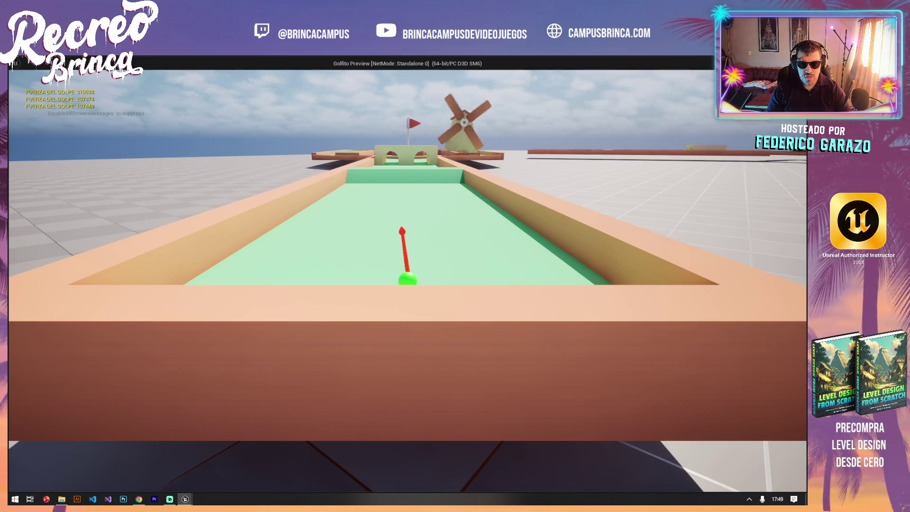
Take four shots: down the course, at the arched wall, into the windmill tunnel, then a hard one.
{"action": "key", "text": "space"}
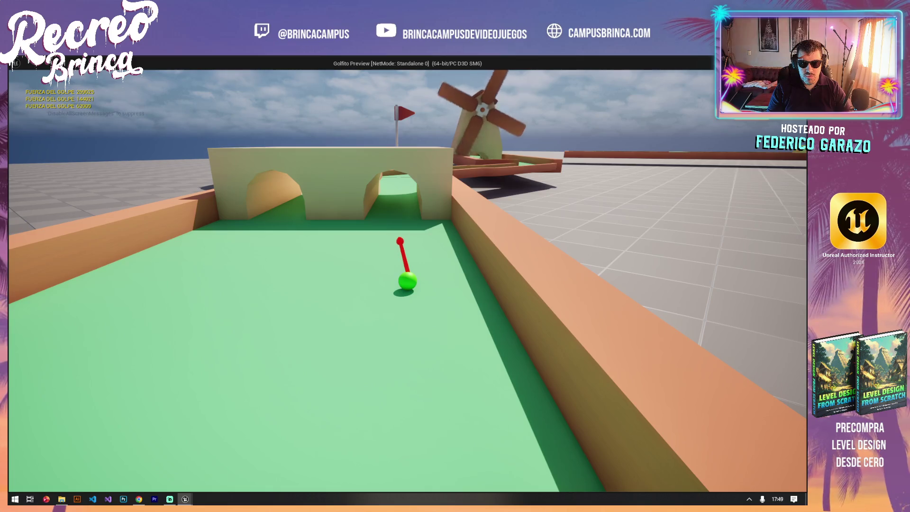
{"action": "key", "text": "space"}
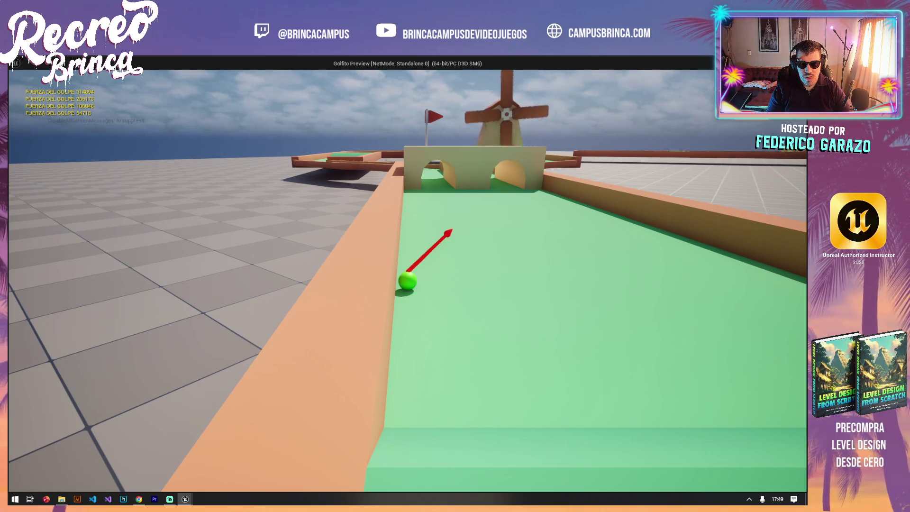
{"action": "key", "text": "space"}
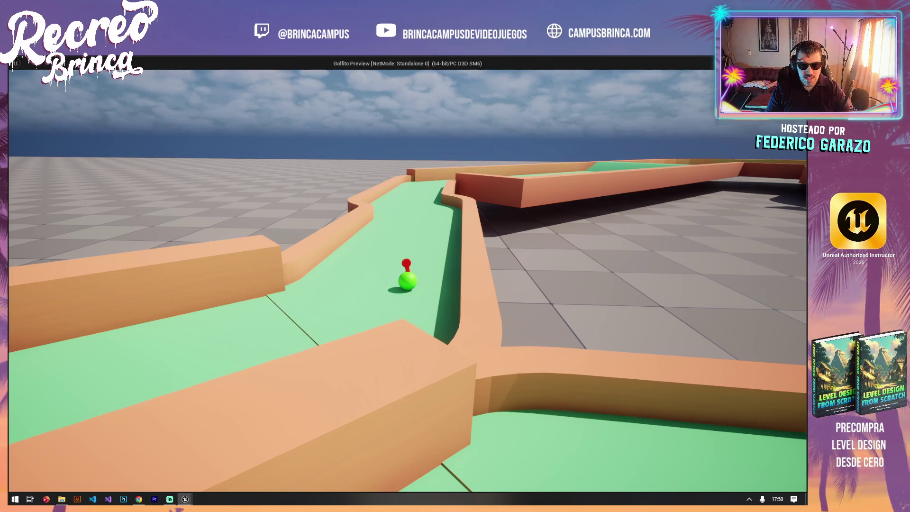
{"action": "key", "text": "space"}
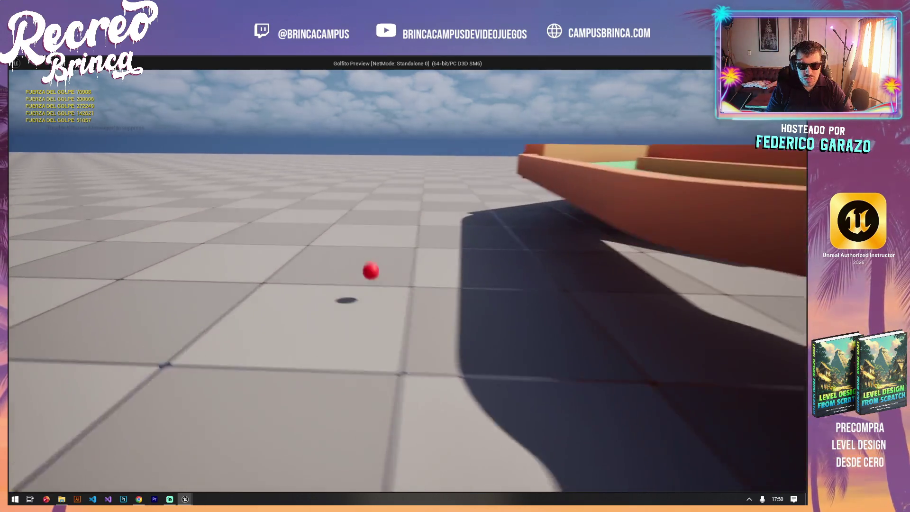
Stop the hole 02 playtest and turn the viewport to show more of the course.
{"action": "key", "text": "Escape"}
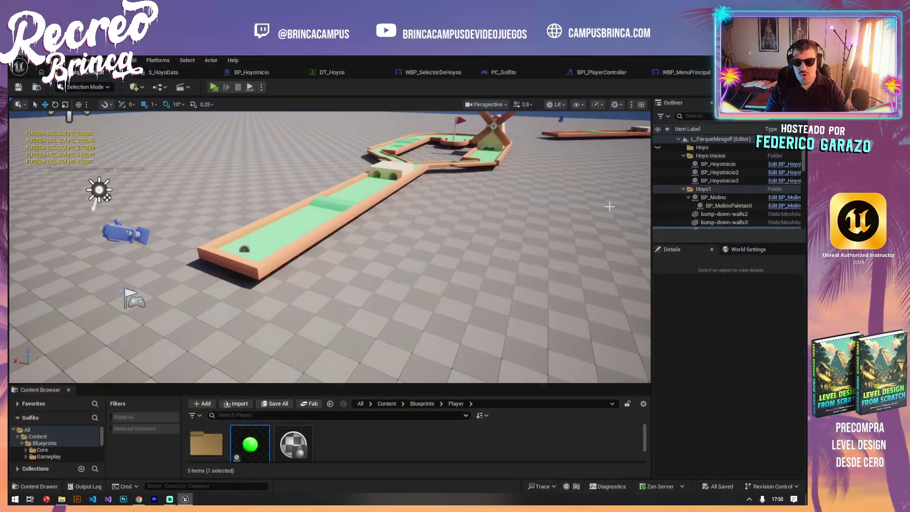
{"action": "scroll", "coordinate": [397, 255], "scroll_direction": "down", "scroll_amount": 5}
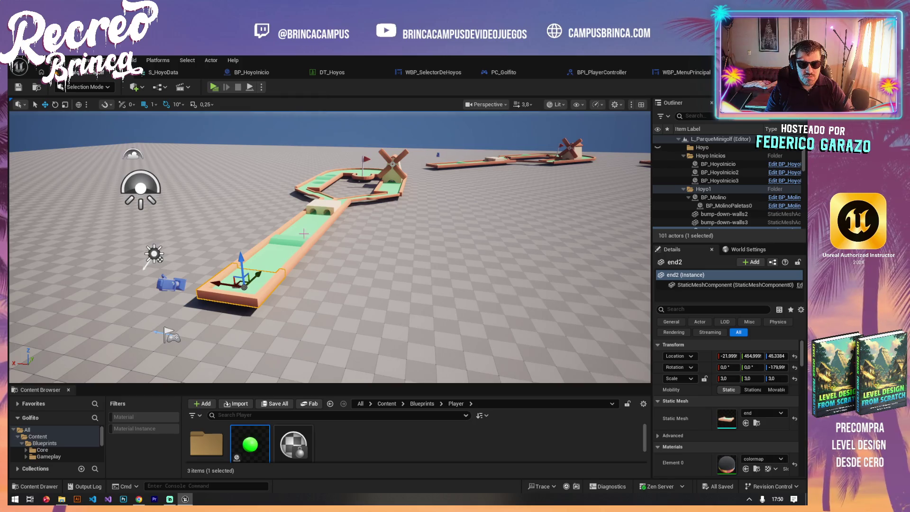
{"action": "left_click_drag", "start_coordinate": [338, 227], "coordinate": [379, 218]}
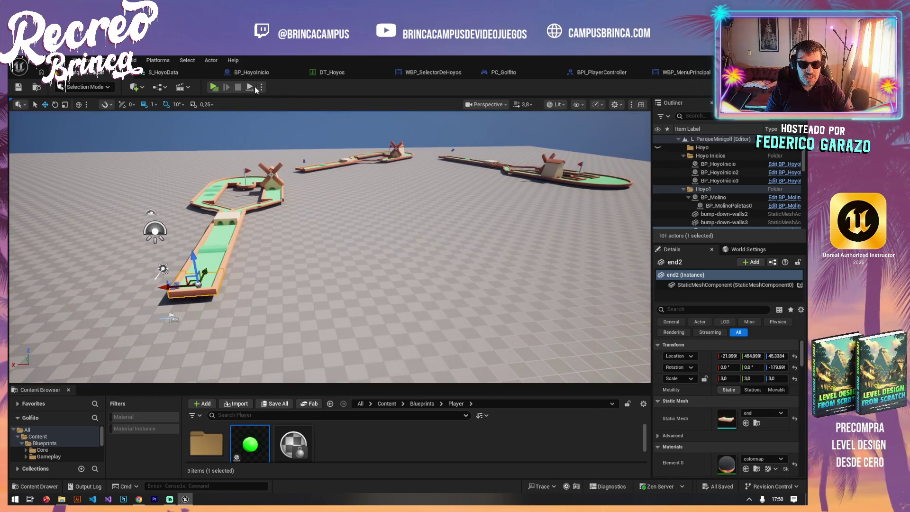
Launch a new playtest, advance to Hoyo 03, start it, then stop the preview.
{"action": "left_click", "coordinate": [214, 86]}
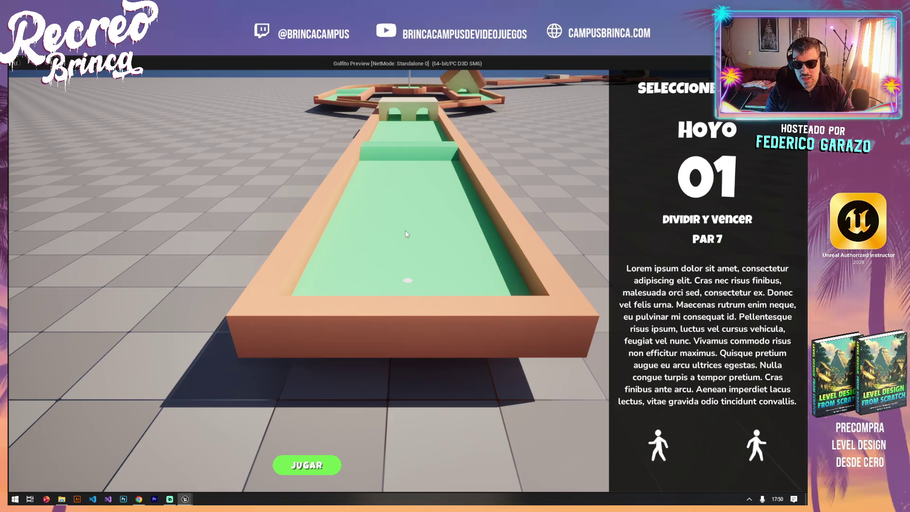
{"action": "left_click", "coordinate": [760, 454]}
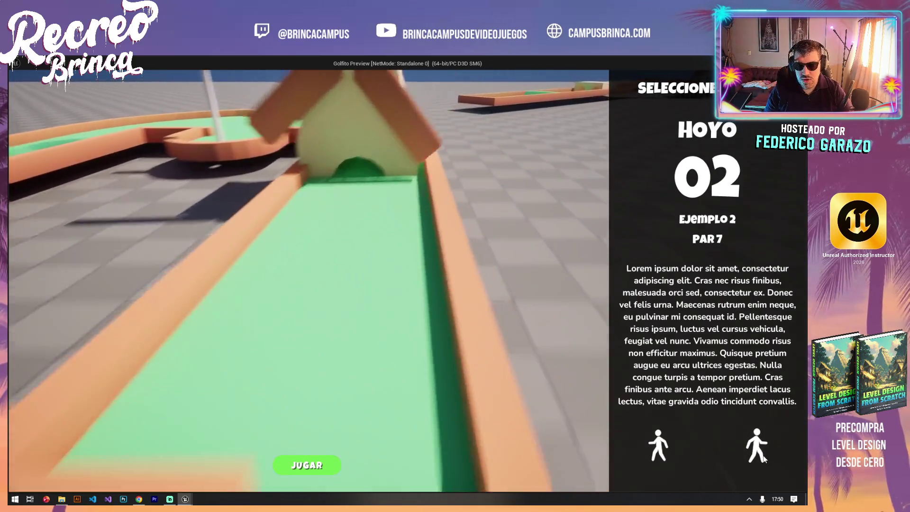
{"action": "left_click", "coordinate": [762, 456]}
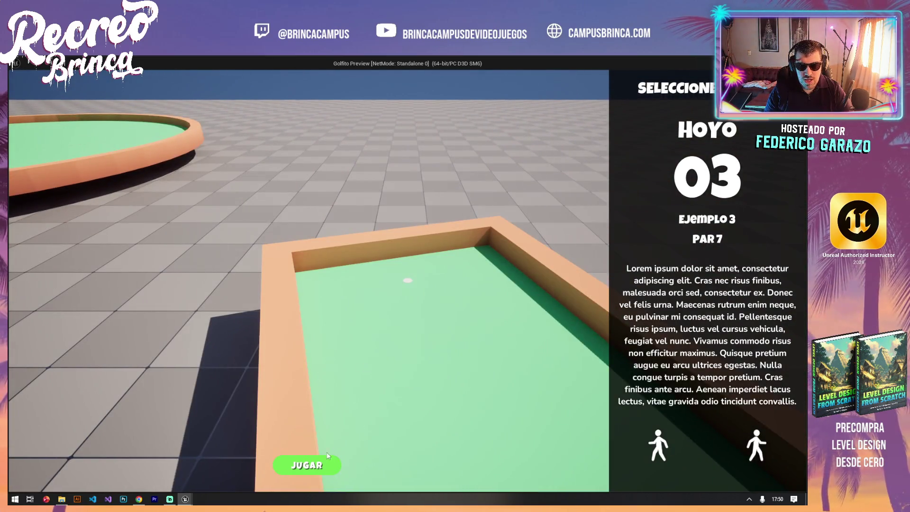
{"action": "left_click", "coordinate": [327, 456]}
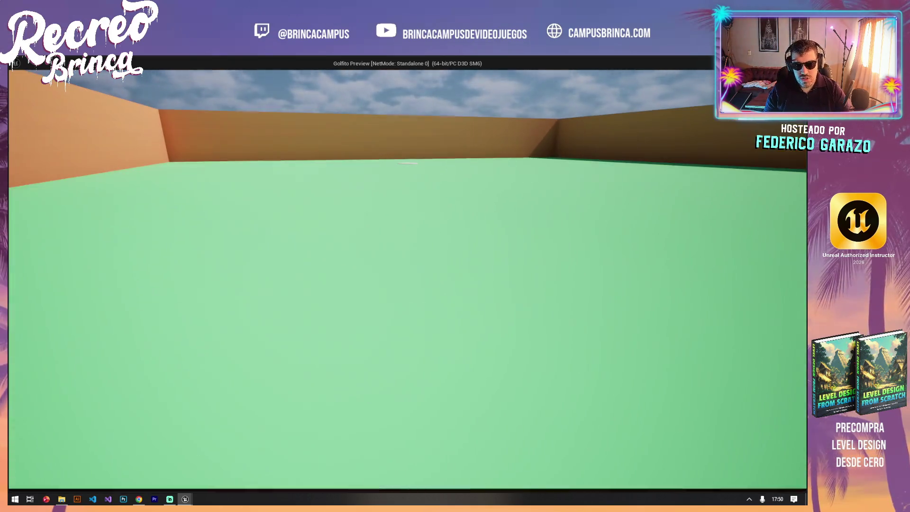
{"action": "key", "text": "Escape"}
{"action": "scroll", "coordinate": [330, 246], "scroll_direction": "up", "scroll_amount": 10}
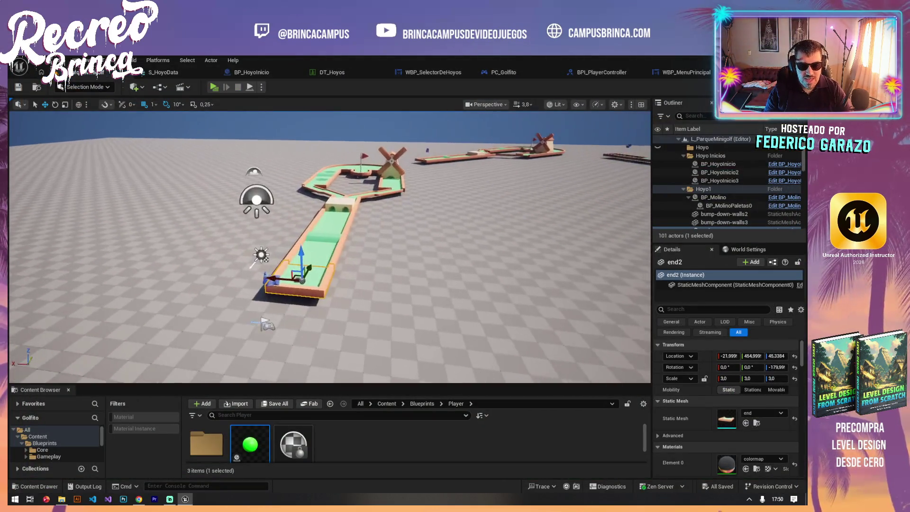
{"action": "scroll", "coordinate": [454, 262], "scroll_direction": "down", "scroll_amount": 5}
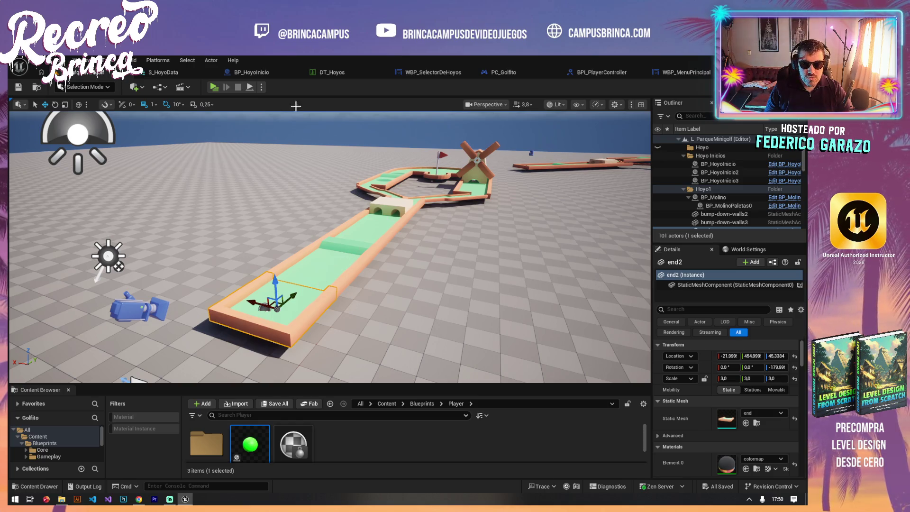
{"action": "left_click", "coordinate": [216, 87]}
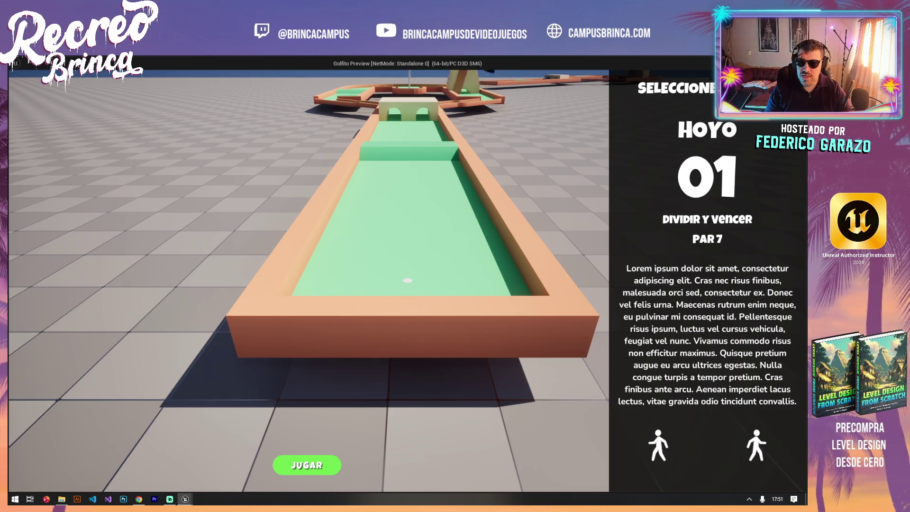
{"action": "key", "text": "Escape"}
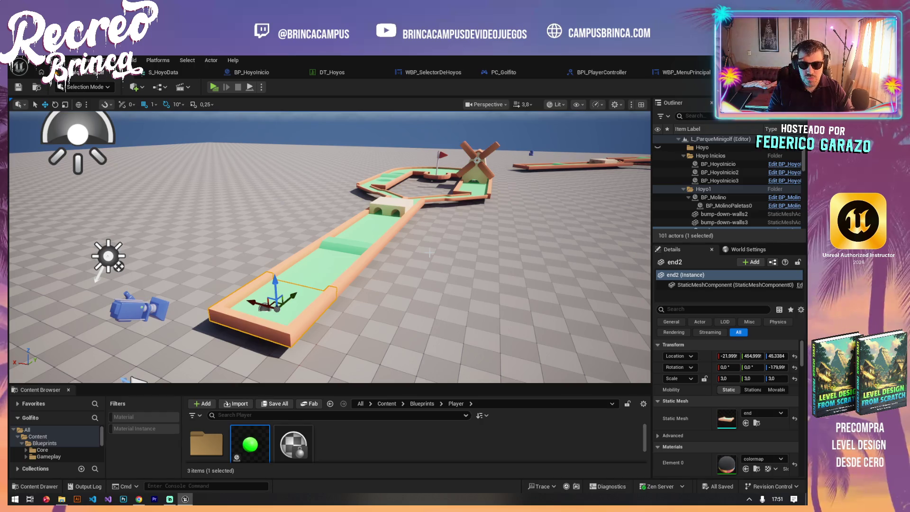
Reopen BP_BolaGolf, extend the upper comment box, and filter the StaticMesh details by 'obj'.
{"action": "double_click", "coordinate": [263, 438]}
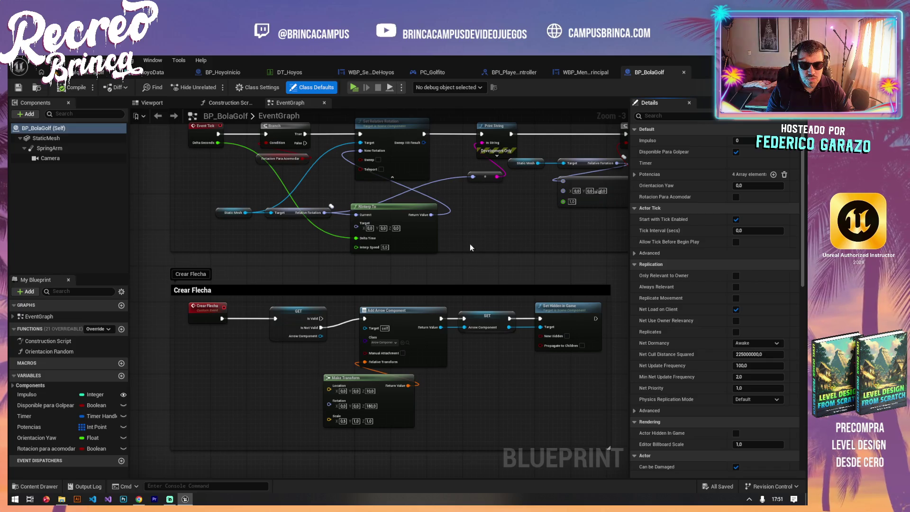
{"action": "left_click_drag", "start_coordinate": [476, 253], "coordinate": [475, 266]}
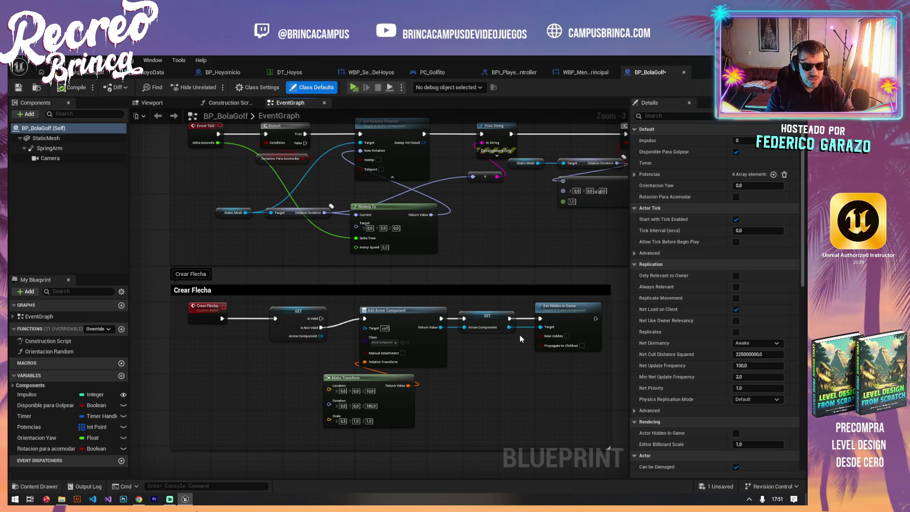
{"action": "left_click_drag", "start_coordinate": [521, 379], "coordinate": [492, 361]}
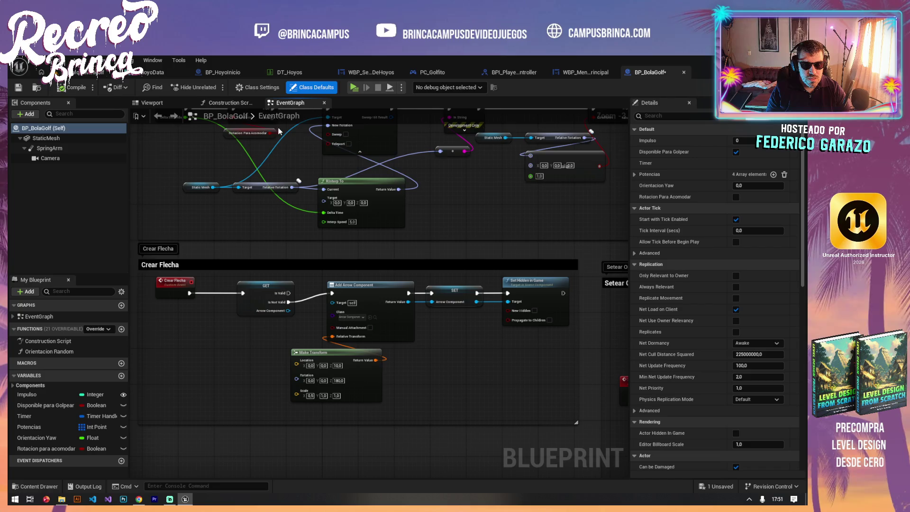
{"action": "left_click", "coordinate": [46, 138]}
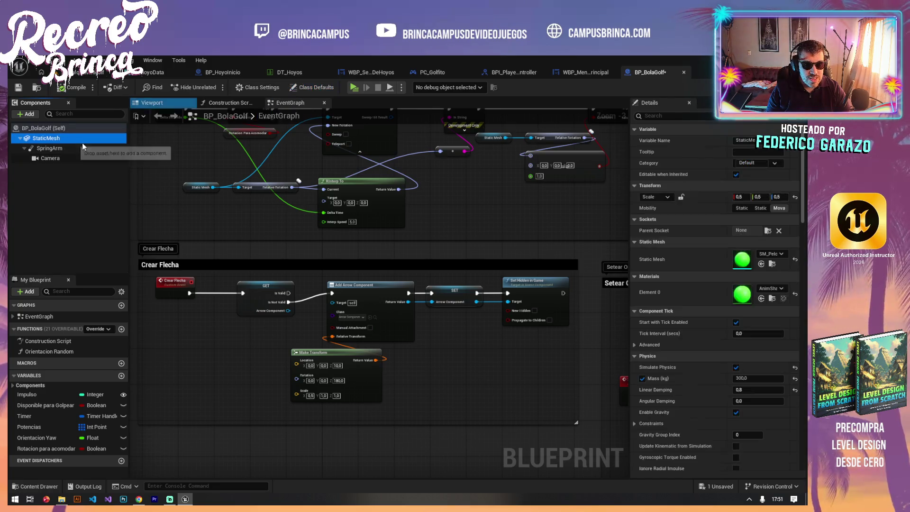
{"action": "left_click_drag", "start_coordinate": [803, 179], "coordinate": [802, 284]}
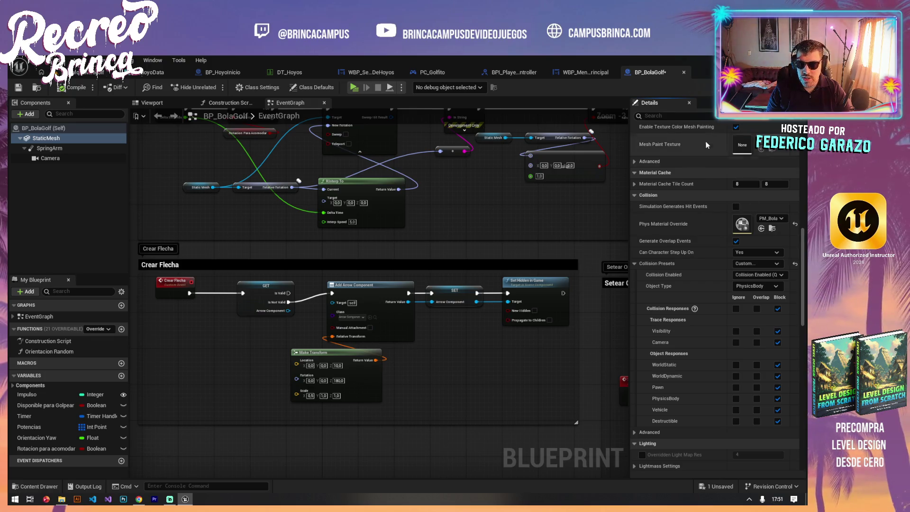
{"action": "left_click", "coordinate": [672, 116]}
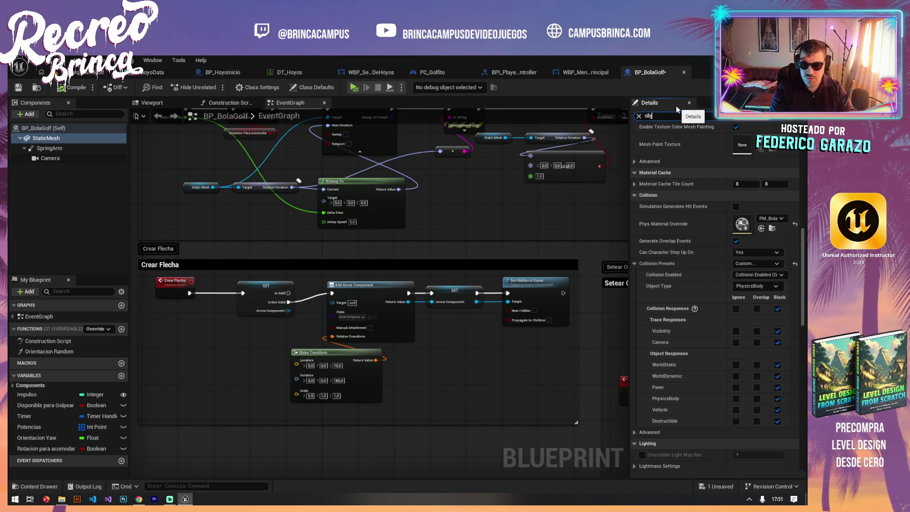
{"action": "type", "text": "obj"}
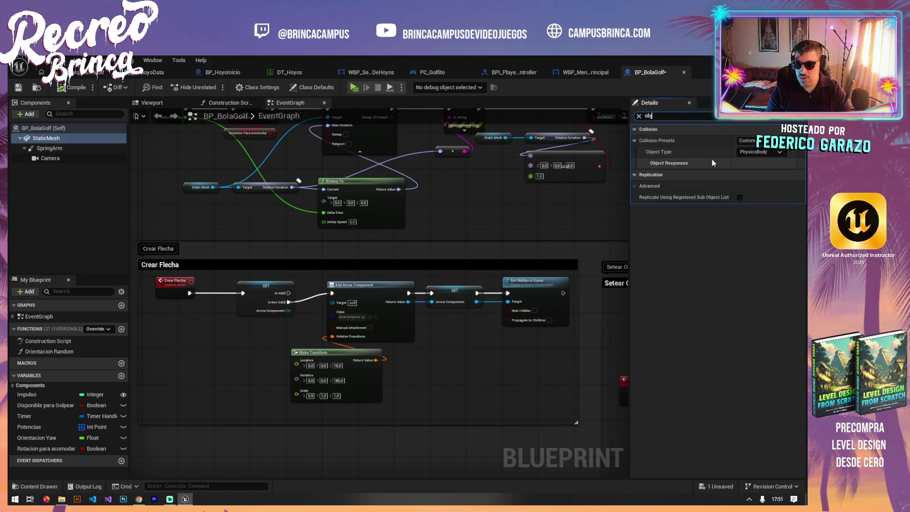
{"action": "left_click", "coordinate": [760, 140]}
{"action": "key", "text": "Escape"}
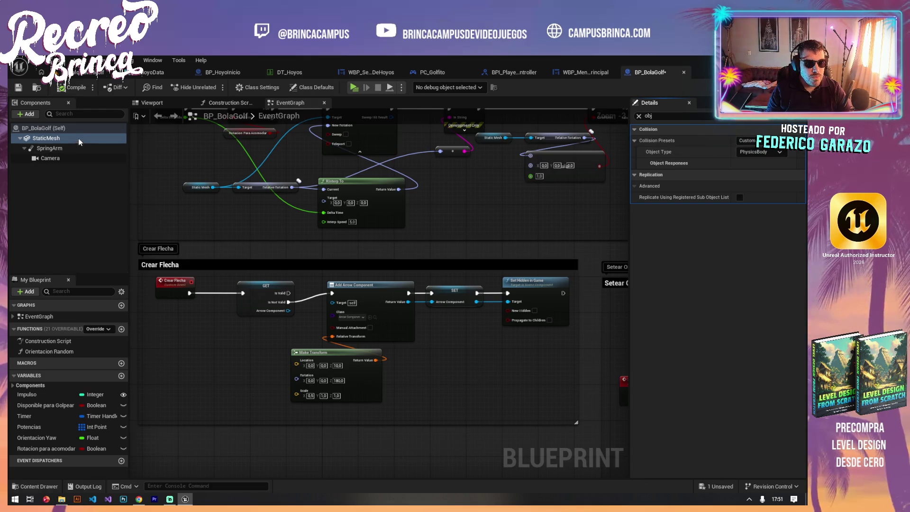
Filter Class Settings by 'obj', switch to Class Defaults, then open the Edit menu.
{"action": "left_click", "coordinate": [262, 87]}
{"action": "left_click", "coordinate": [638, 115]}
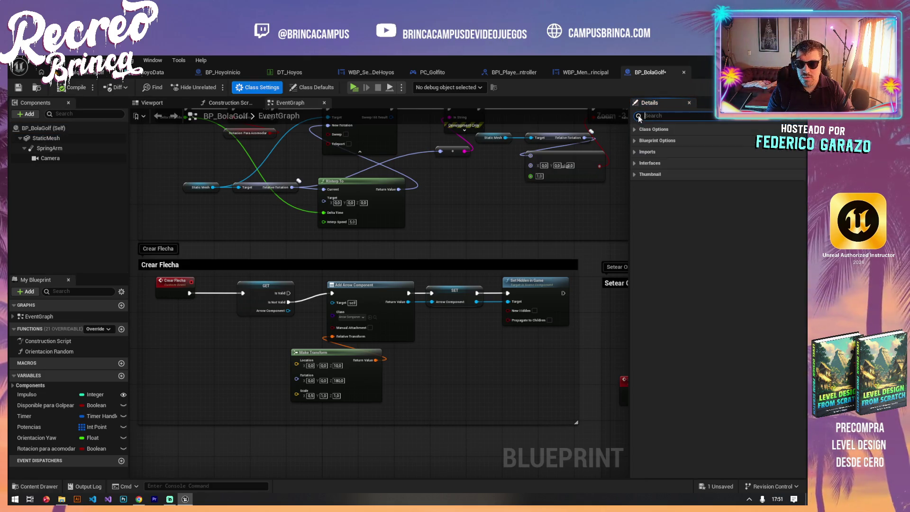
{"action": "type", "text": "obj"}
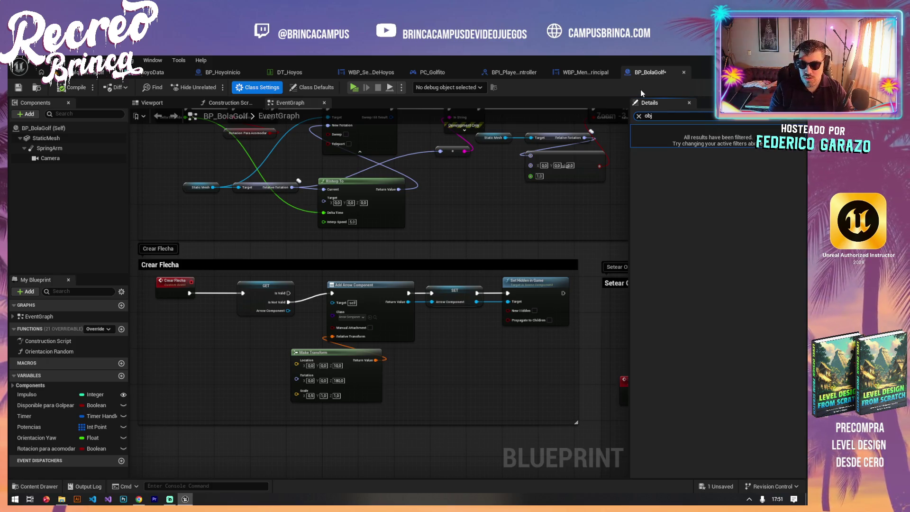
{"action": "left_click", "coordinate": [315, 88]}
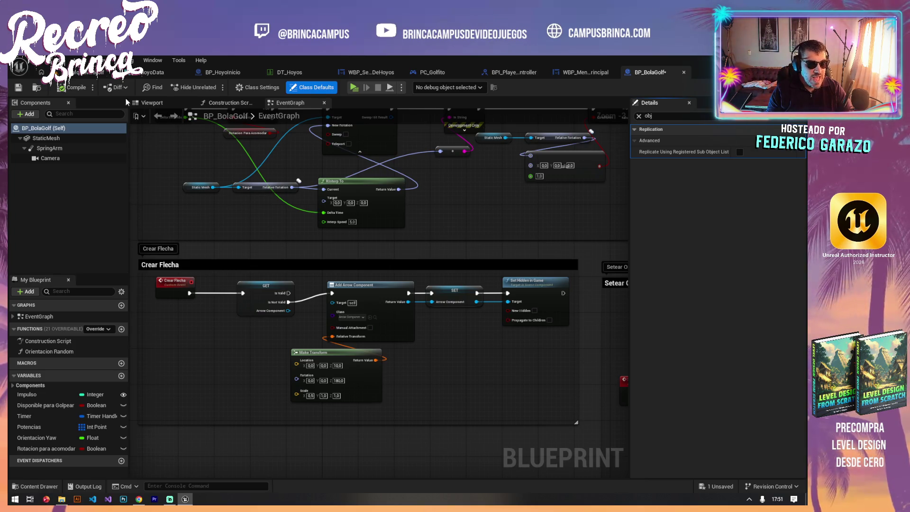
{"action": "left_click", "coordinate": [57, 60]}
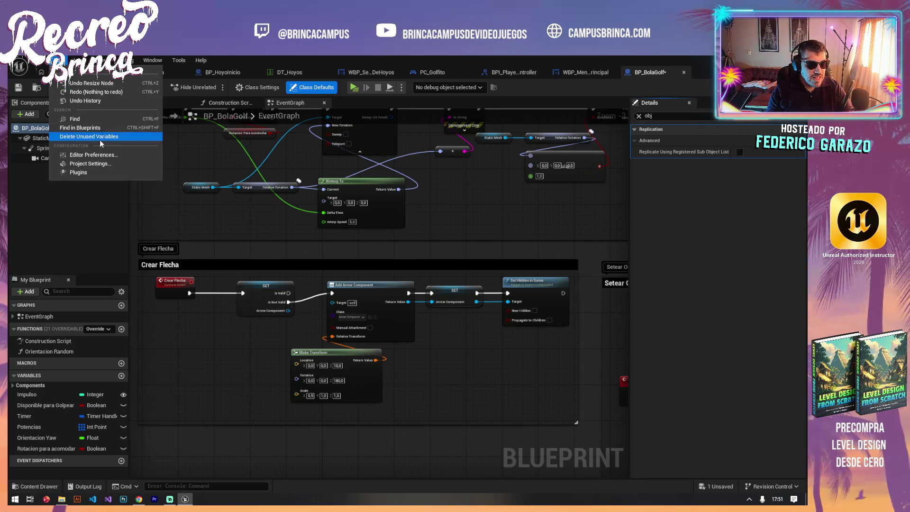
{"action": "left_click", "coordinate": [107, 164]}
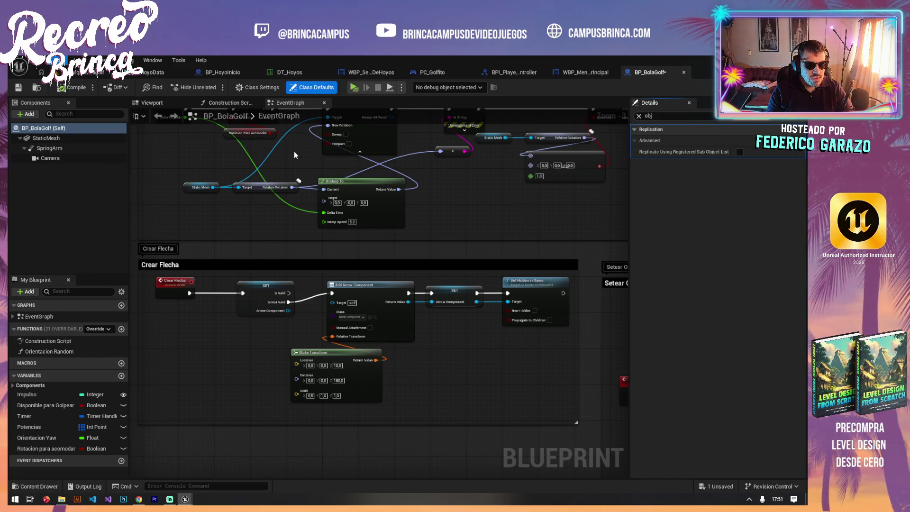
{"action": "type", "text": "oCD"}
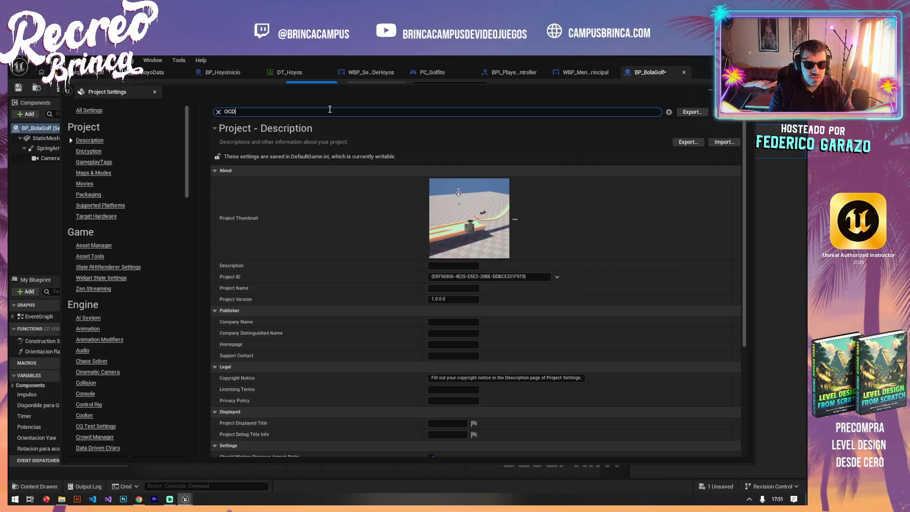
{"action": "left_click", "coordinate": [154, 92]}
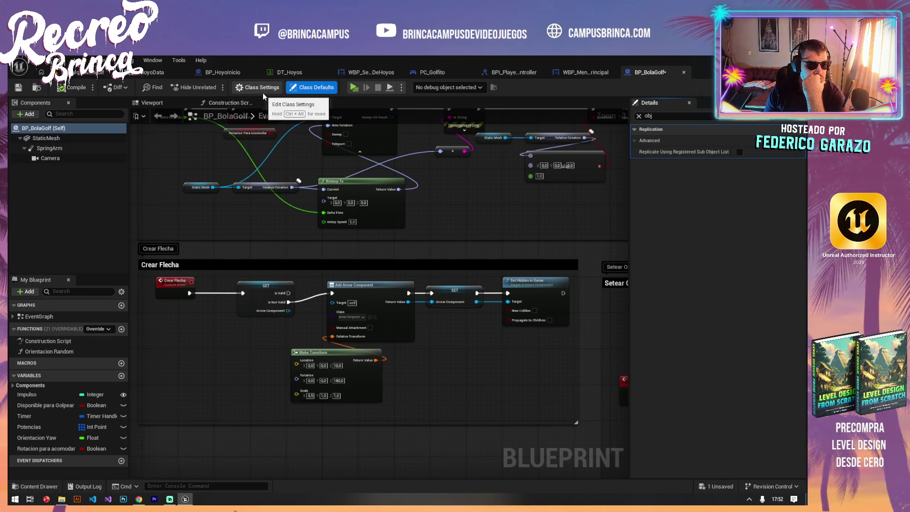
Select the ball's StaticMesh and search its properties for the collision-detection settings.
{"action": "left_click", "coordinate": [65, 139]}
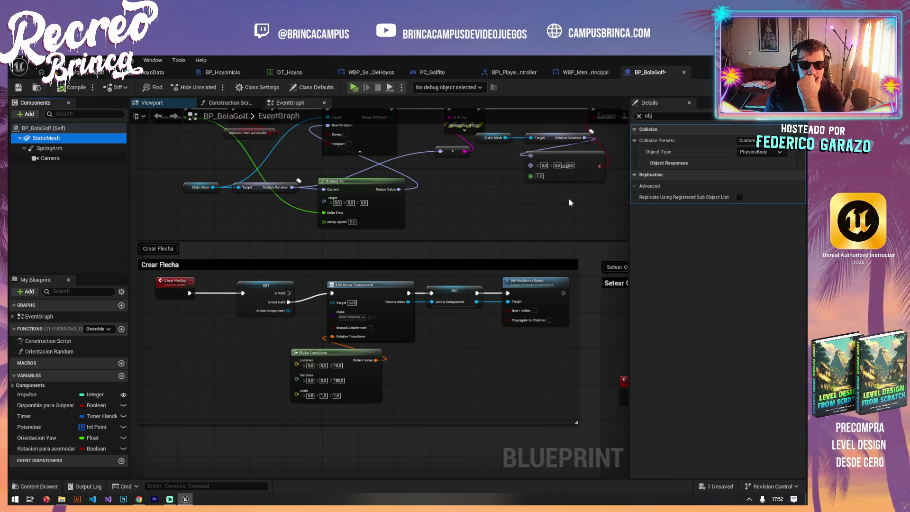
{"action": "left_click", "coordinate": [638, 115]}
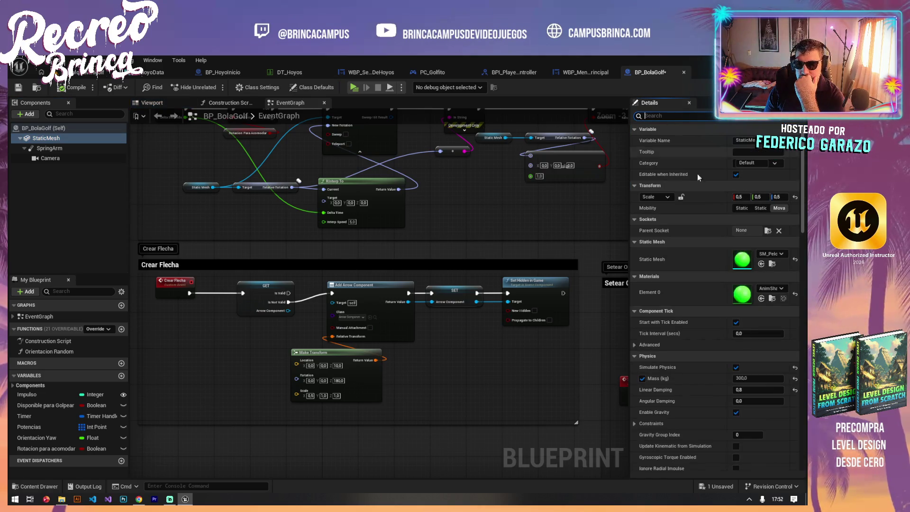
{"action": "scroll", "coordinate": [720, 218], "scroll_direction": "down", "scroll_amount": 2}
{"action": "scroll", "coordinate": [743, 257], "scroll_direction": "down", "scroll_amount": 3}
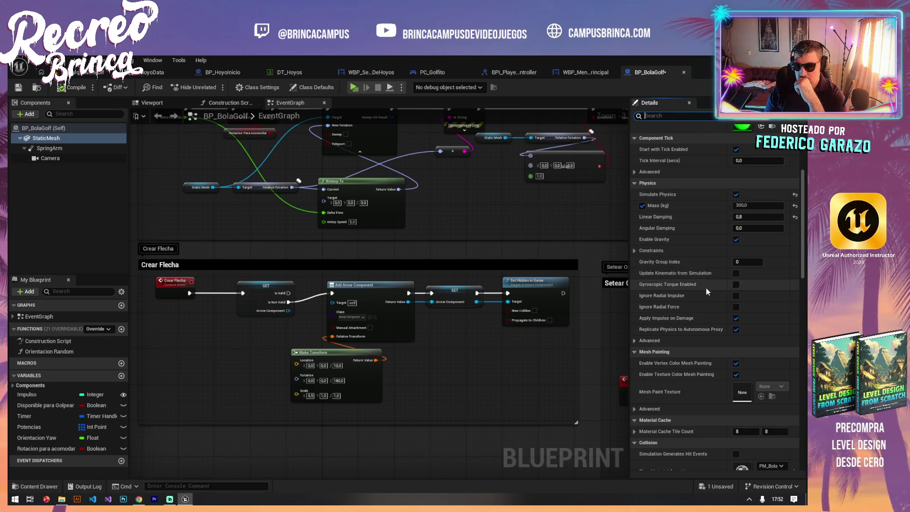
{"action": "scroll", "coordinate": [712, 295], "scroll_direction": "down", "scroll_amount": 1}
{"action": "scroll", "coordinate": [712, 294], "scroll_direction": "down", "scroll_amount": 4}
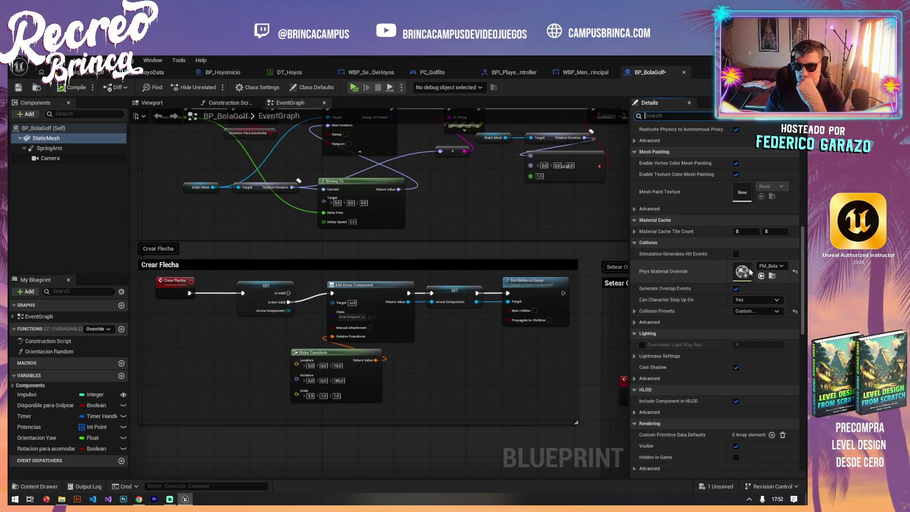
{"action": "left_click", "coordinate": [634, 311]}
{"action": "left_click", "coordinate": [633, 311]}
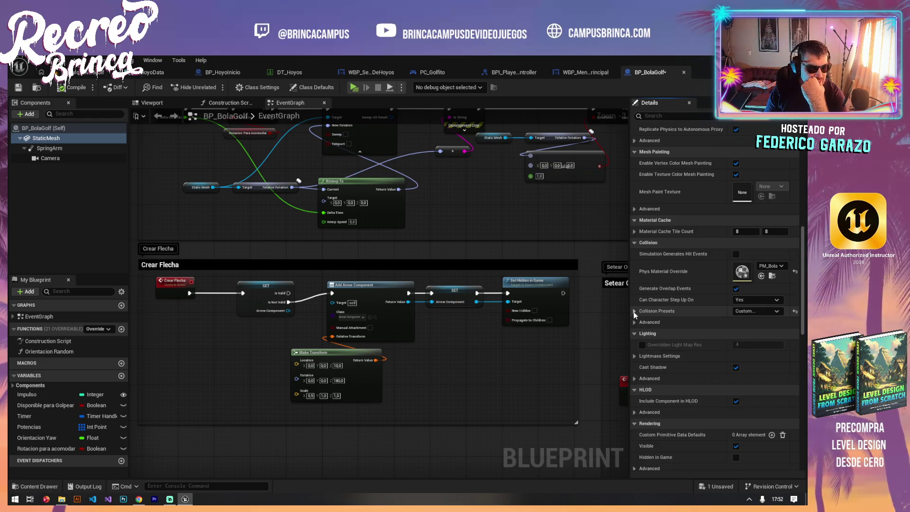
{"action": "left_click", "coordinate": [657, 110]}
{"action": "type", "text": "OCD"}
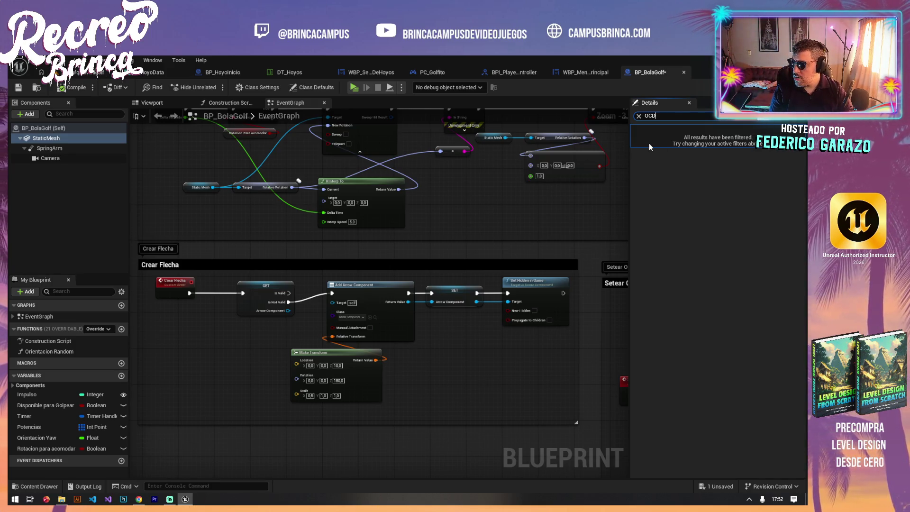
{"action": "key", "text": "BackSpace"}
{"action": "key", "text": "BackSpace"}
{"action": "key", "text": "BackSpace"}
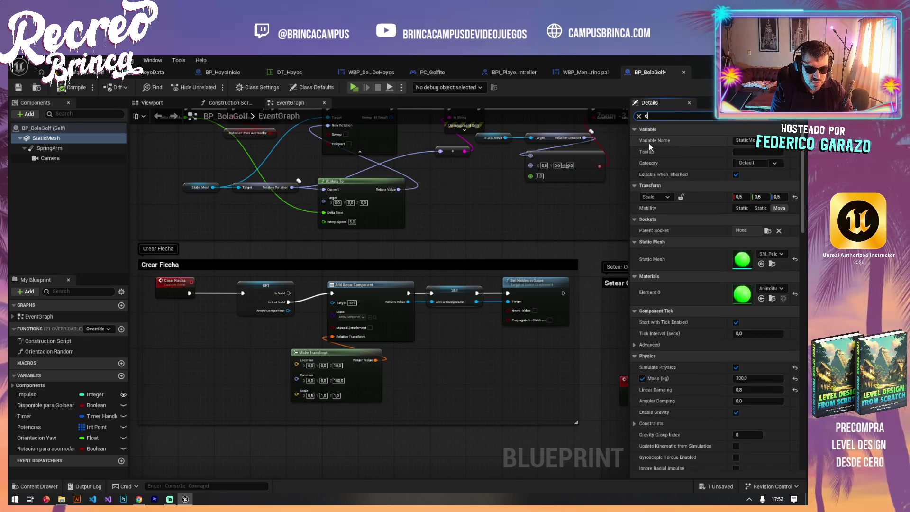
{"action": "type", "text": "bject"}
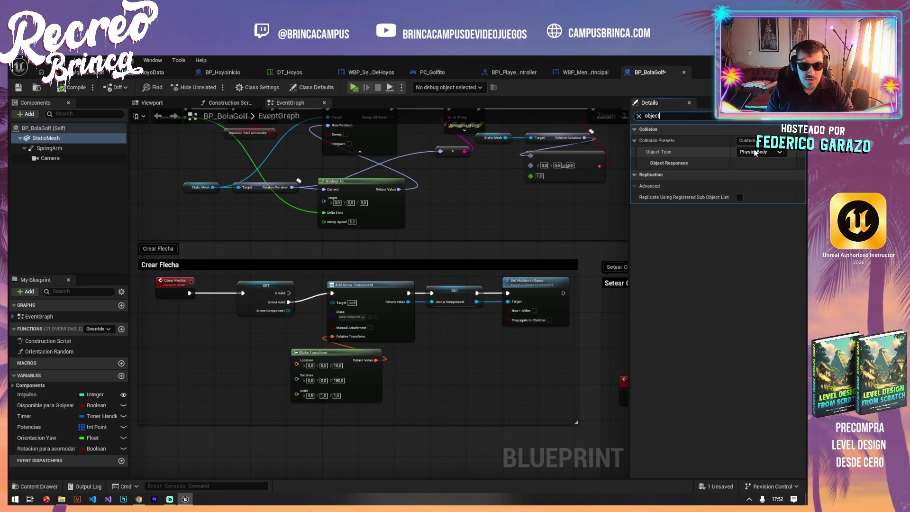
{"action": "left_click", "coordinate": [638, 116]}
Tick Use CCD under Collision's advanced options, then compile and save BP_BolaGolf.
{"action": "scroll", "coordinate": [701, 299], "scroll_direction": "down", "scroll_amount": 10}
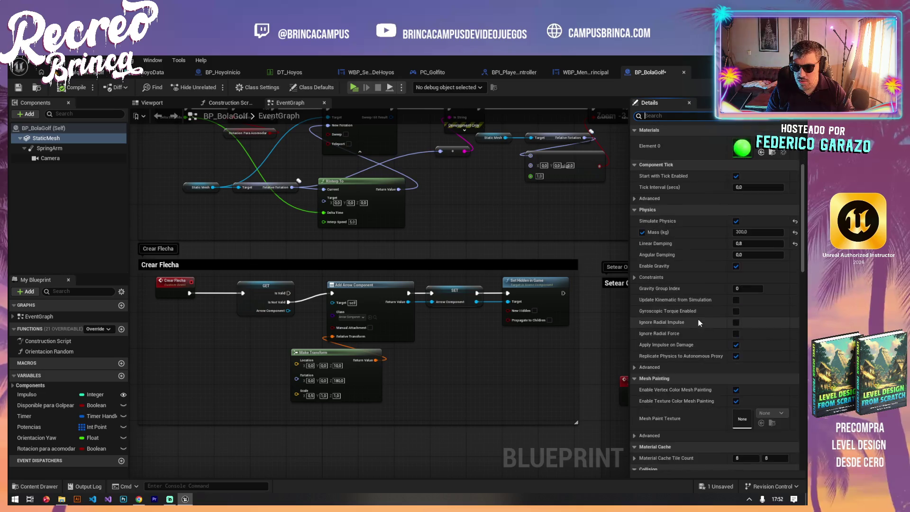
{"action": "scroll", "coordinate": [694, 308], "scroll_direction": "down", "scroll_amount": 8}
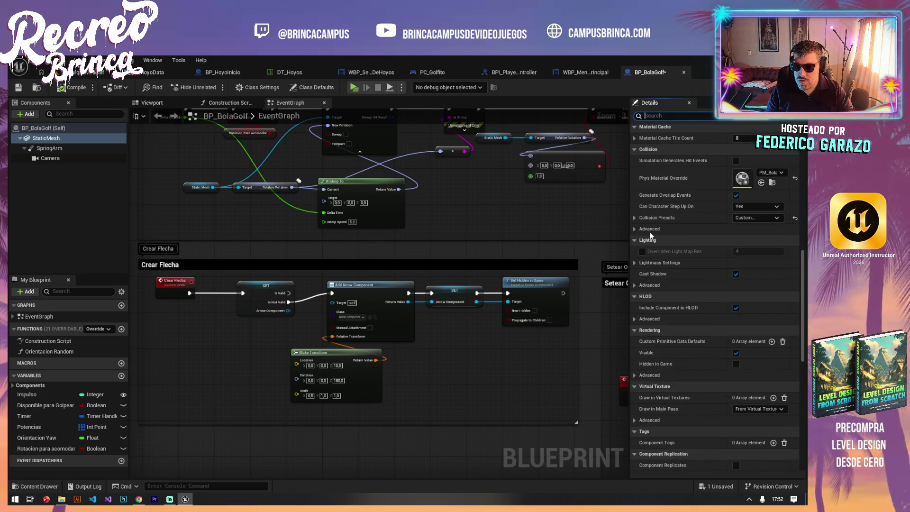
{"action": "left_click", "coordinate": [638, 230]}
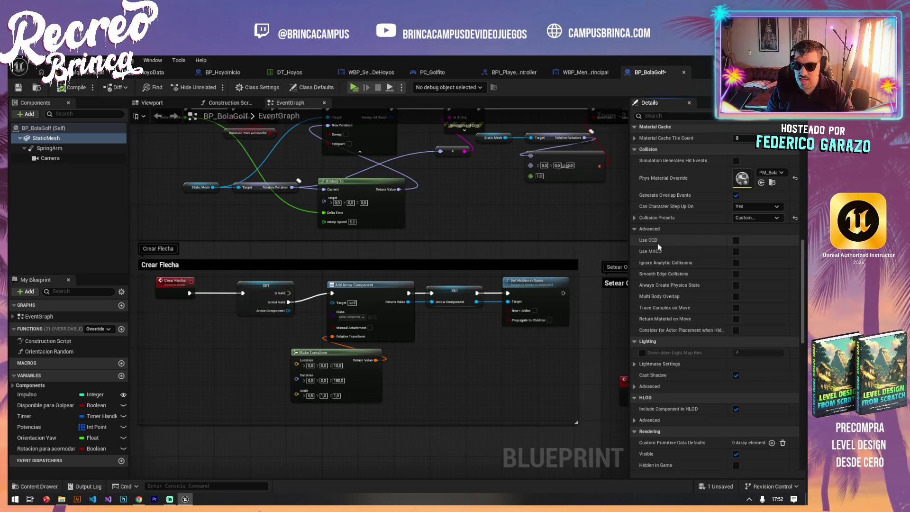
{"action": "left_click", "coordinate": [735, 240]}
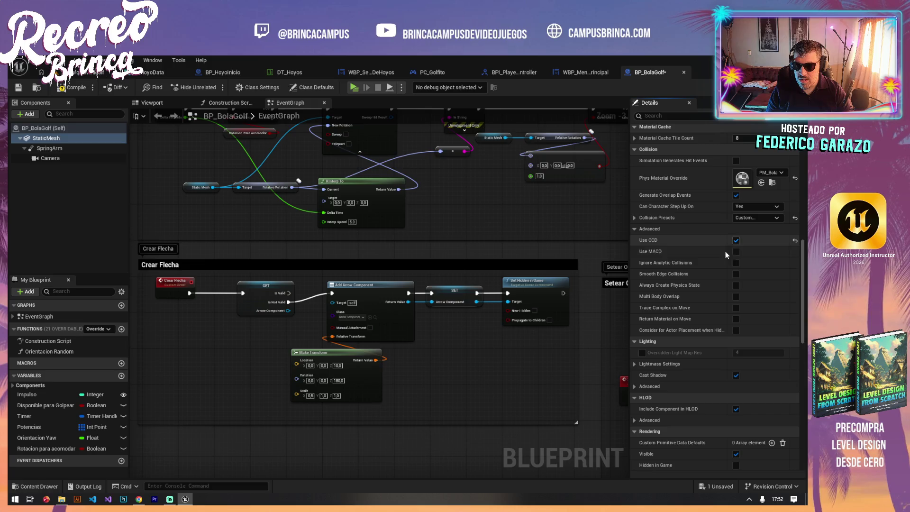
{"action": "mouse_move", "coordinate": [655, 240]}
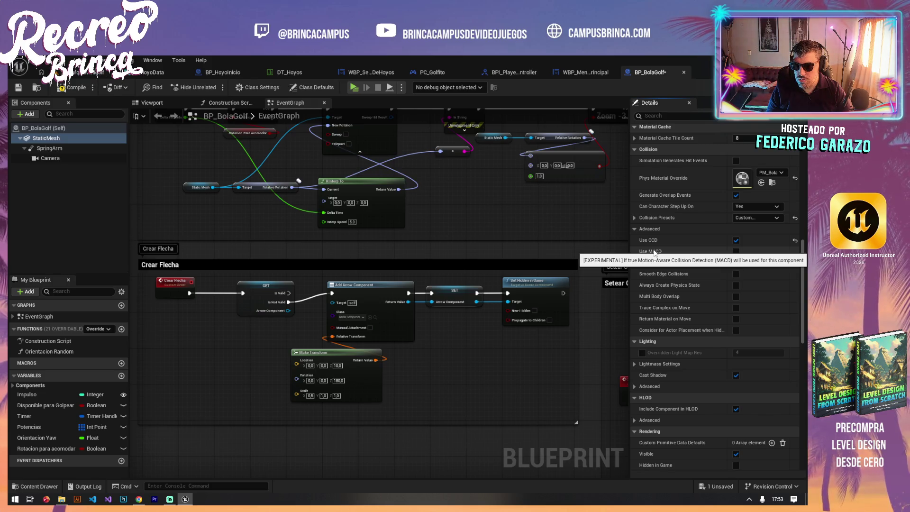
{"action": "left_click", "coordinate": [73, 87]}
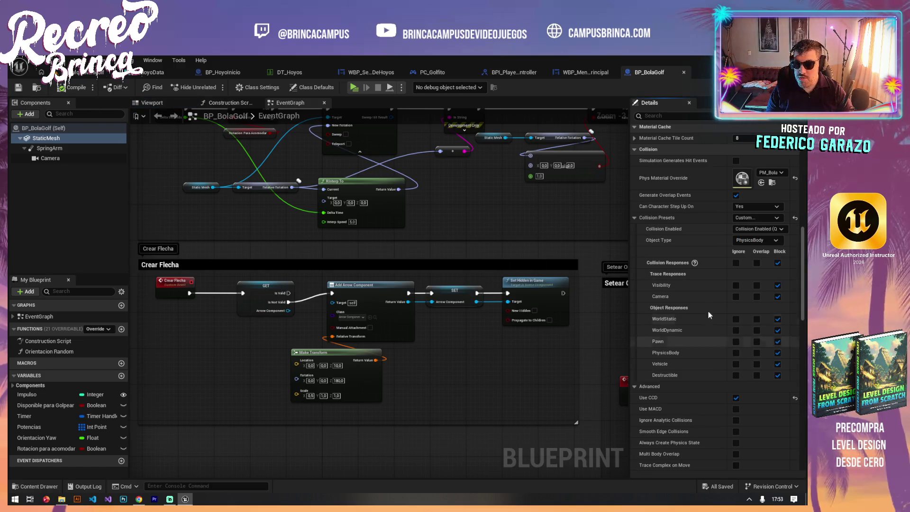
From the level view, play hole 03, take one shot, then stop the preview.
{"action": "left_click", "coordinate": [90, 72]}
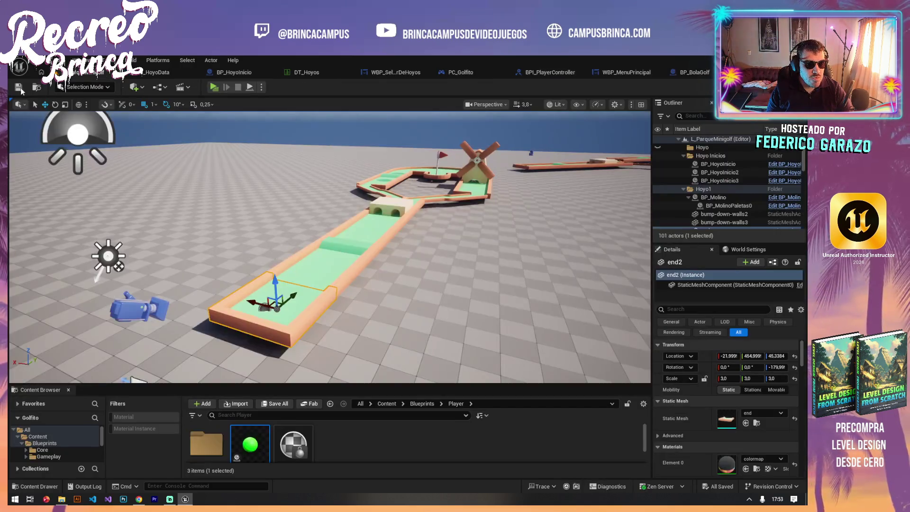
{"action": "left_click", "coordinate": [216, 90]}
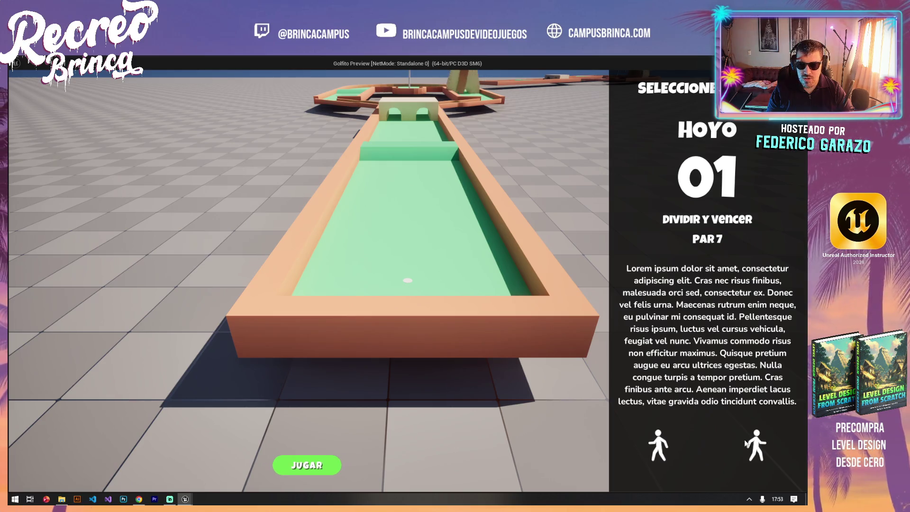
{"action": "key", "text": "Right"}
{"action": "key", "text": "Right"}
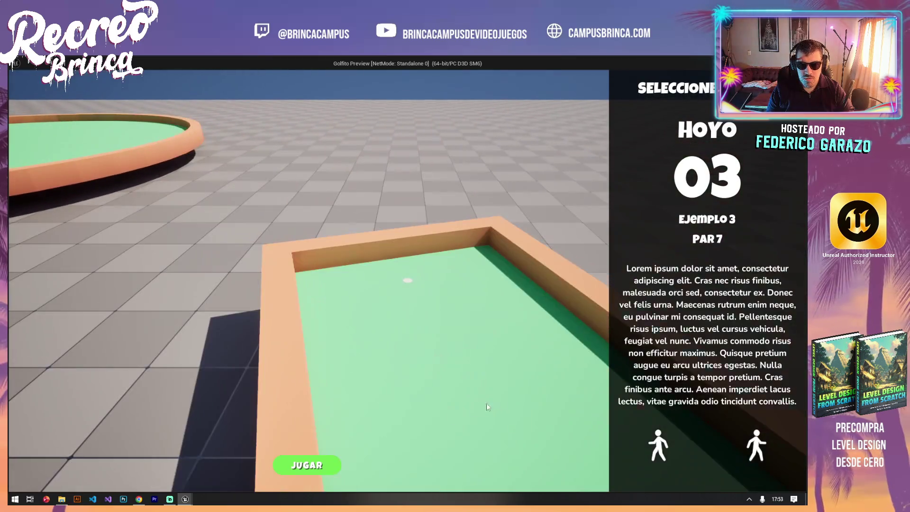
{"action": "left_click", "coordinate": [318, 468]}
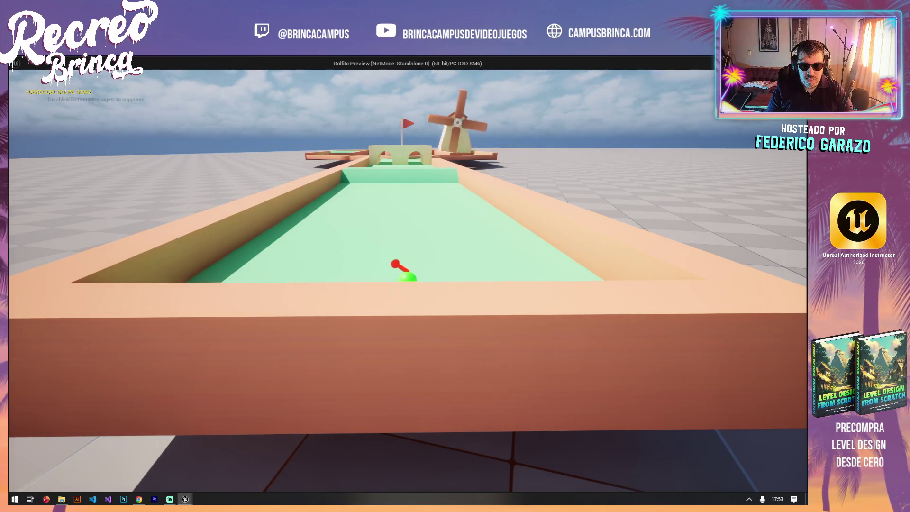
{"action": "key", "text": "space"}
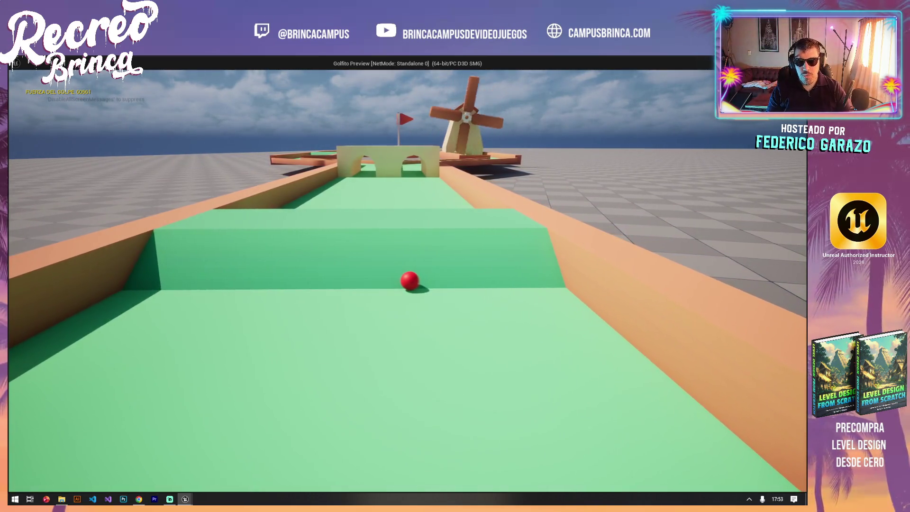
{"action": "key", "text": "Escape"}
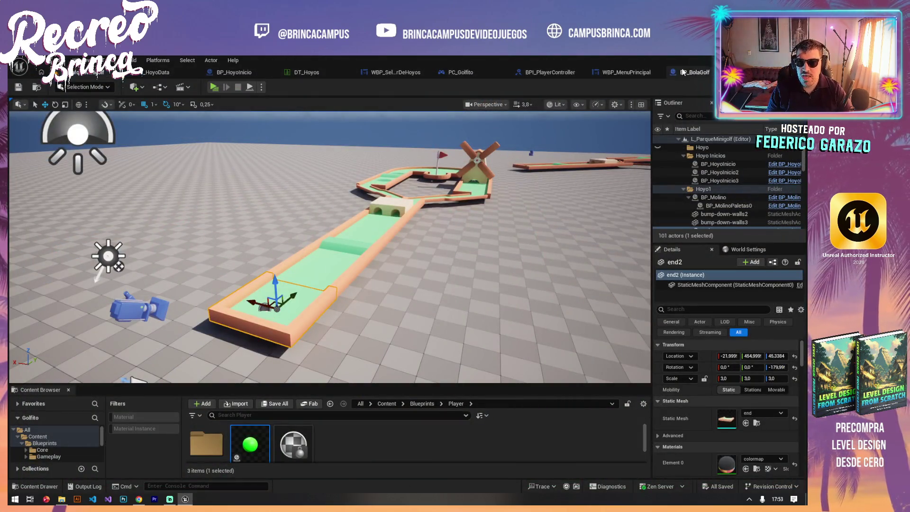
Compile and save the golf-ball blueprint with 30 kg mass, then launch the game preview.
{"action": "left_click", "coordinate": [683, 72]}
{"action": "scroll", "coordinate": [746, 272], "scroll_direction": "up", "scroll_amount": 10}
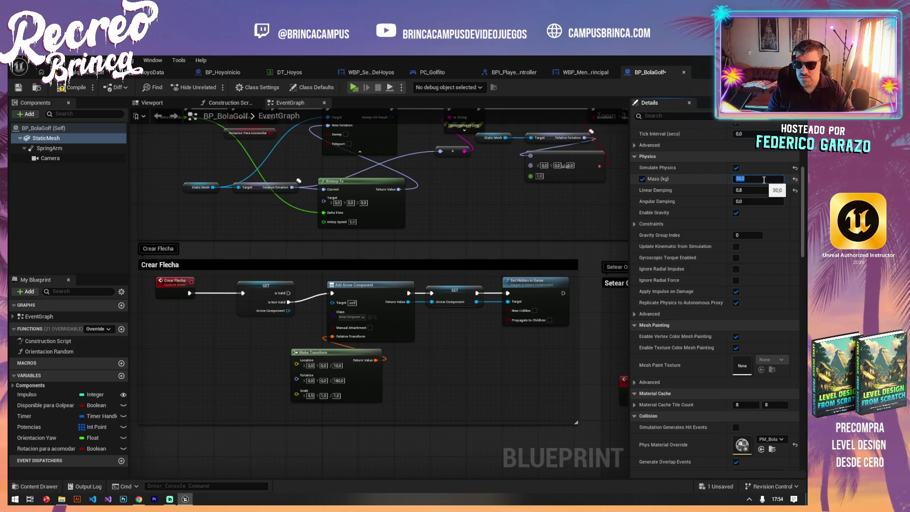
{"action": "left_click", "coordinate": [67, 89]}
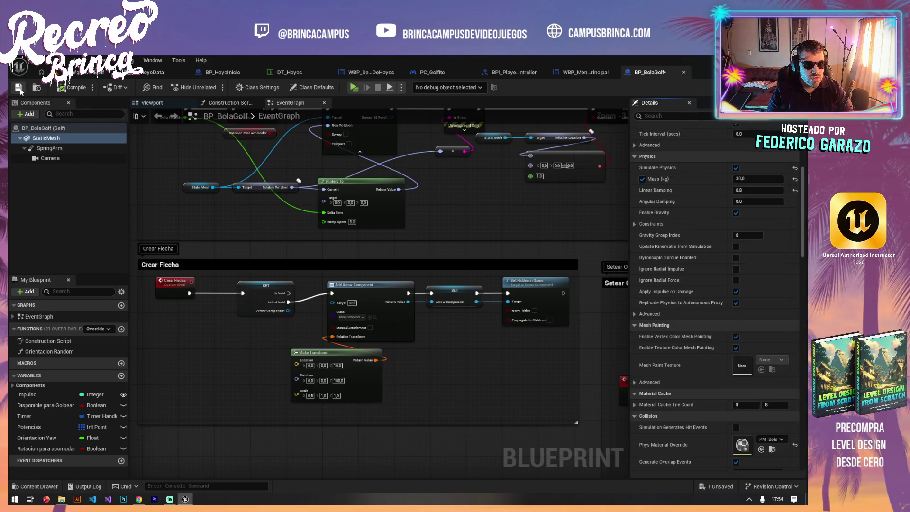
{"action": "left_click", "coordinate": [93, 75]}
{"action": "left_click", "coordinate": [214, 88]}
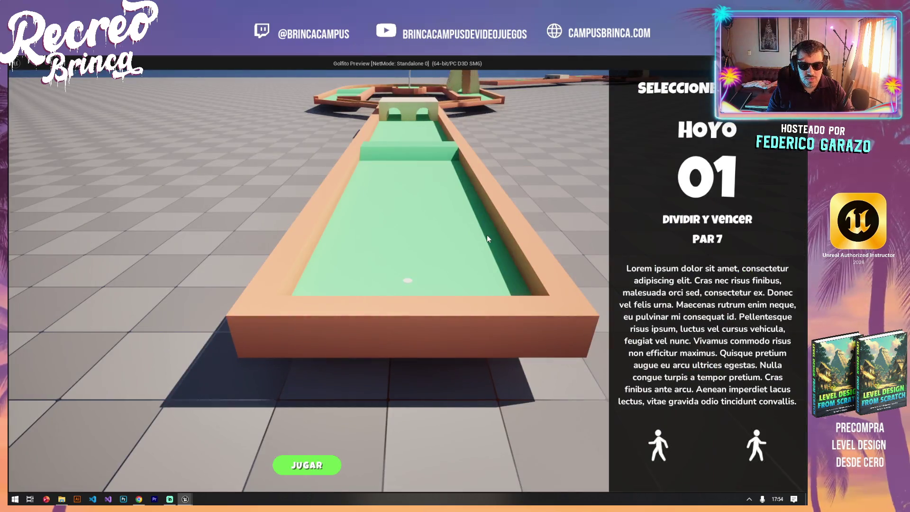
Select Hoyo 03, take one shot with the 30 kg ball, then stop the preview.
{"action": "left_click", "coordinate": [758, 455]}
{"action": "left_click", "coordinate": [758, 455]}
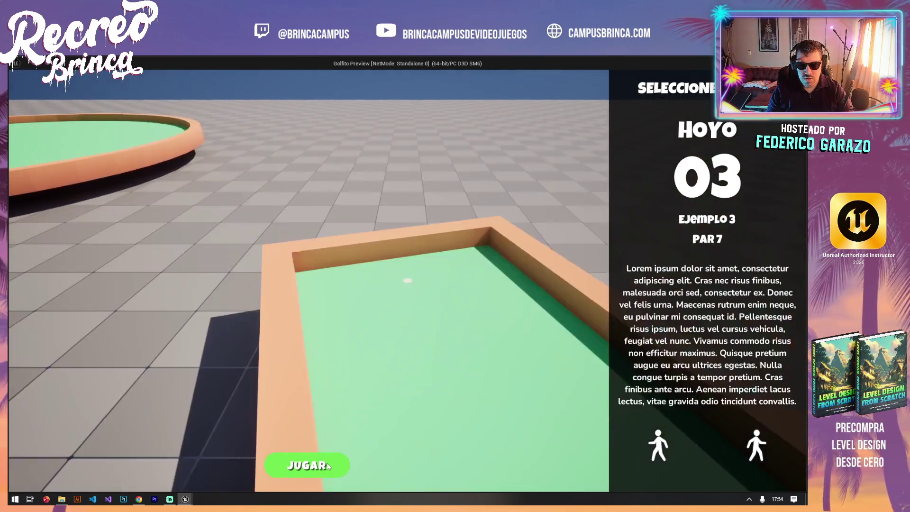
{"action": "left_click", "coordinate": [327, 465]}
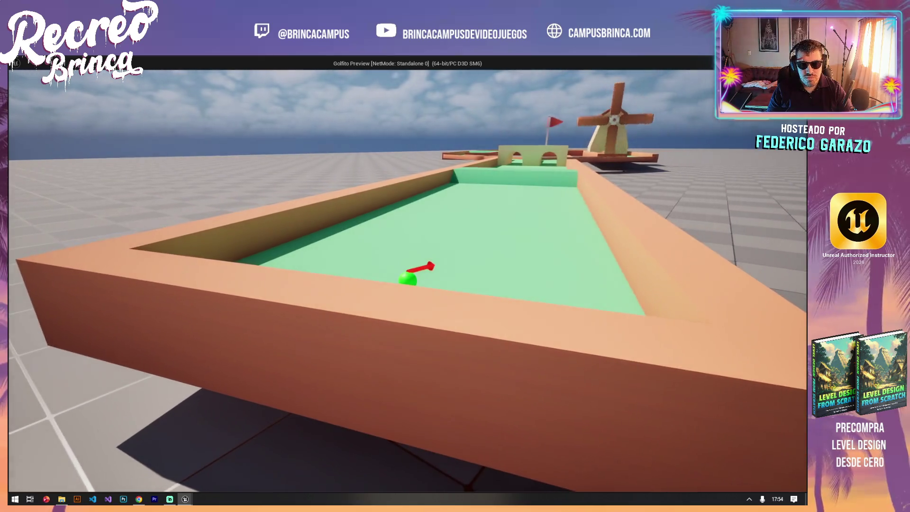
{"action": "key", "text": "space"}
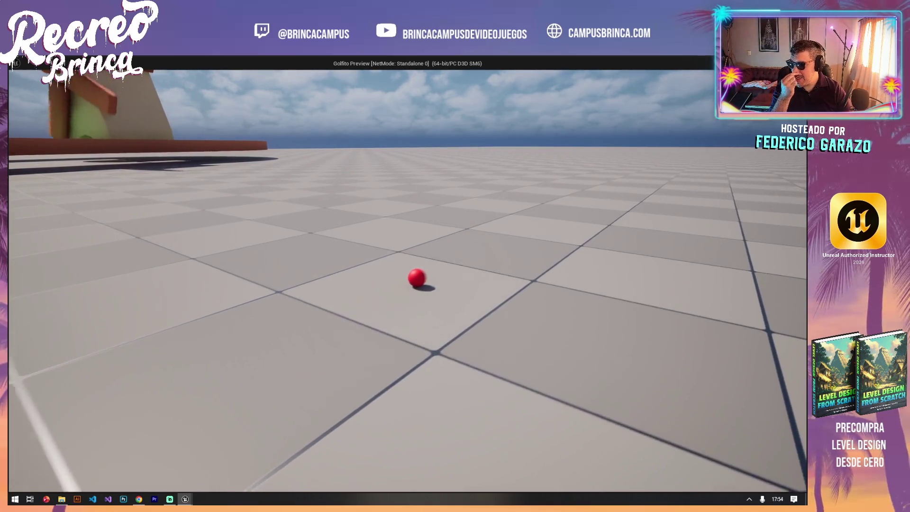
{"action": "key", "text": "Escape"}
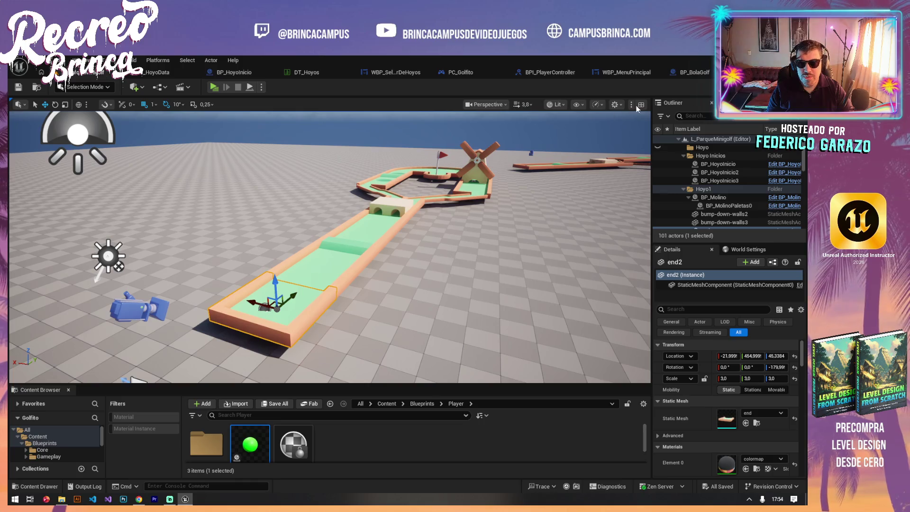
Set the BP_BolaGolf ball's Mass to 150 kg and save the blueprint.
{"action": "left_click", "coordinate": [697, 75]}
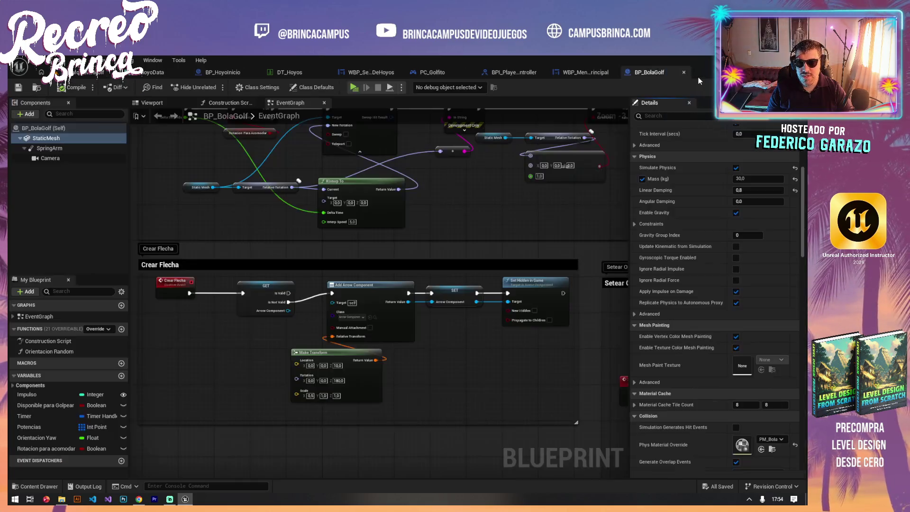
{"action": "left_click", "coordinate": [751, 180]}
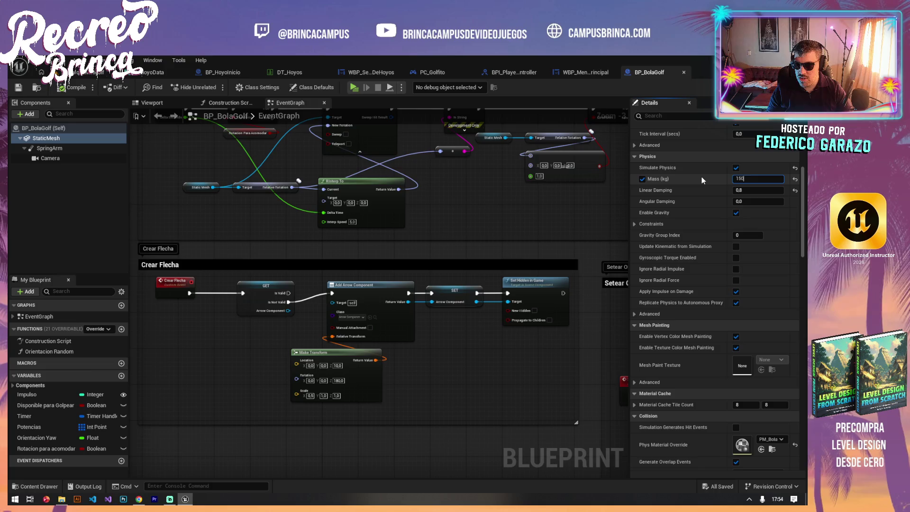
{"action": "type", "text": "150"}
{"action": "key", "text": "Return"}
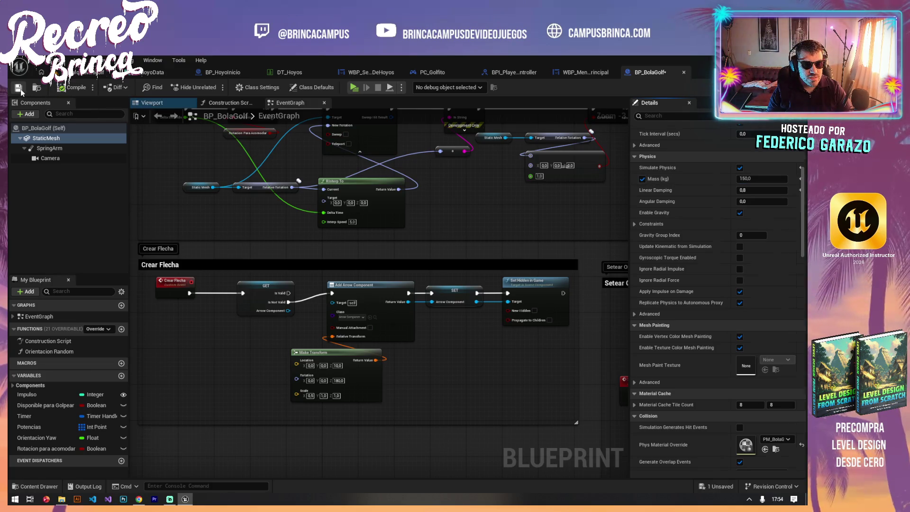
{"action": "left_click", "coordinate": [81, 72]}
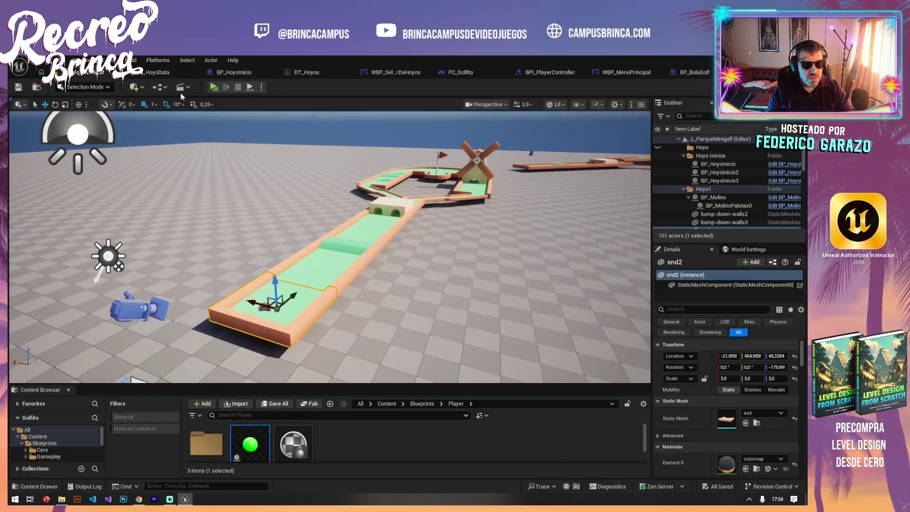
Start hole 01 in a new preview and take three shots with the 150 kg ball.
{"action": "left_click", "coordinate": [214, 86]}
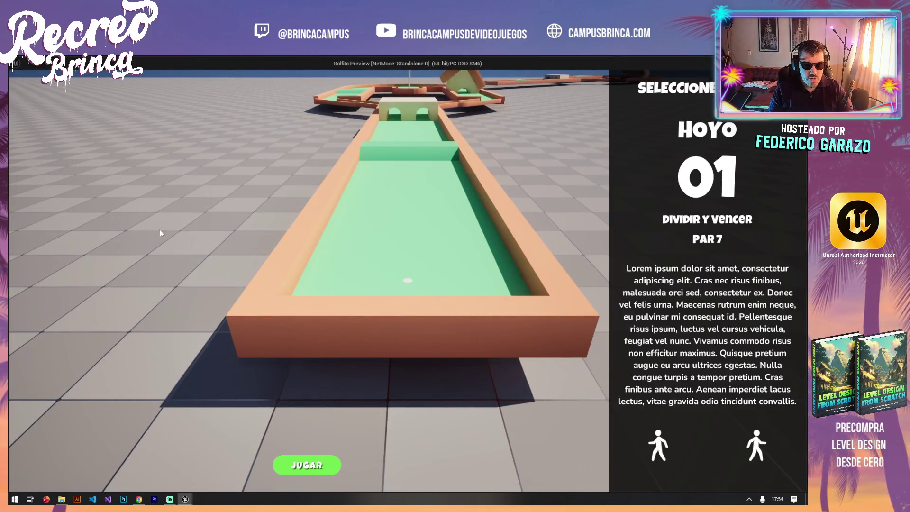
{"action": "left_click", "coordinate": [313, 463]}
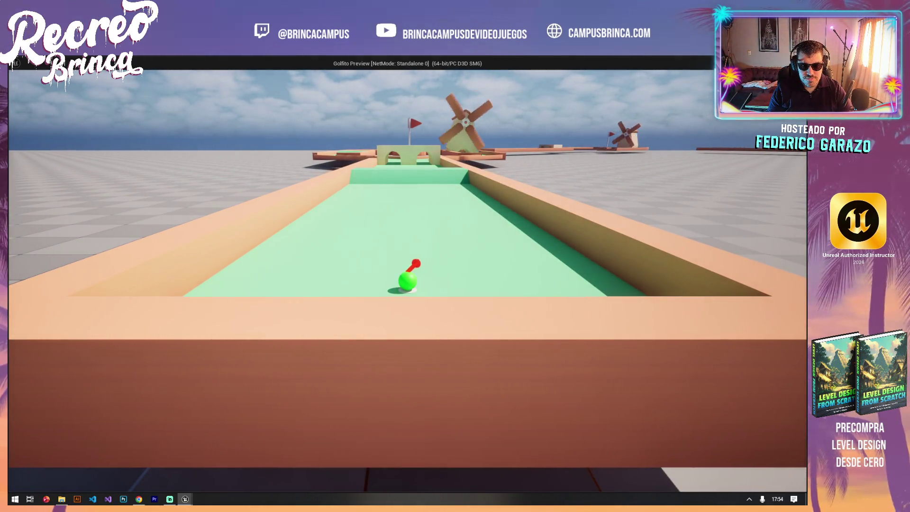
{"action": "key", "text": "space"}
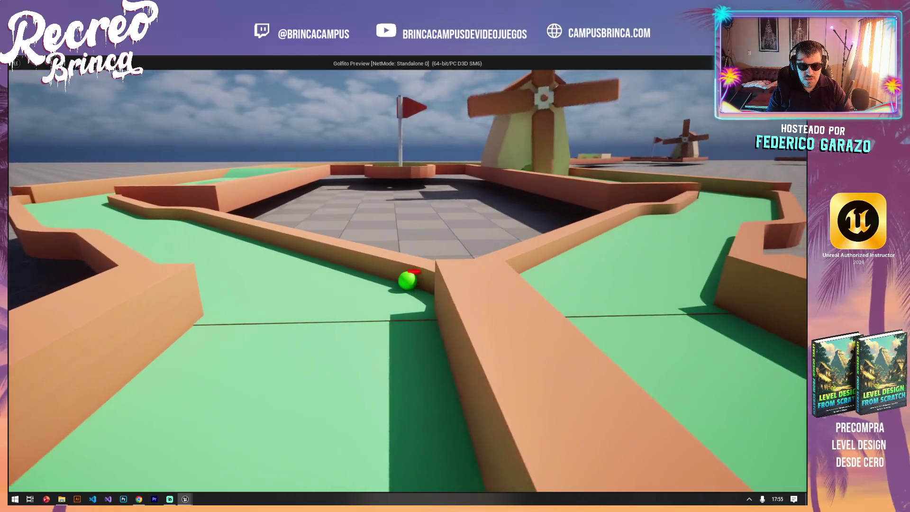
{"action": "left_click_drag", "start_coordinate": [406, 279], "coordinate": [549, 306]}
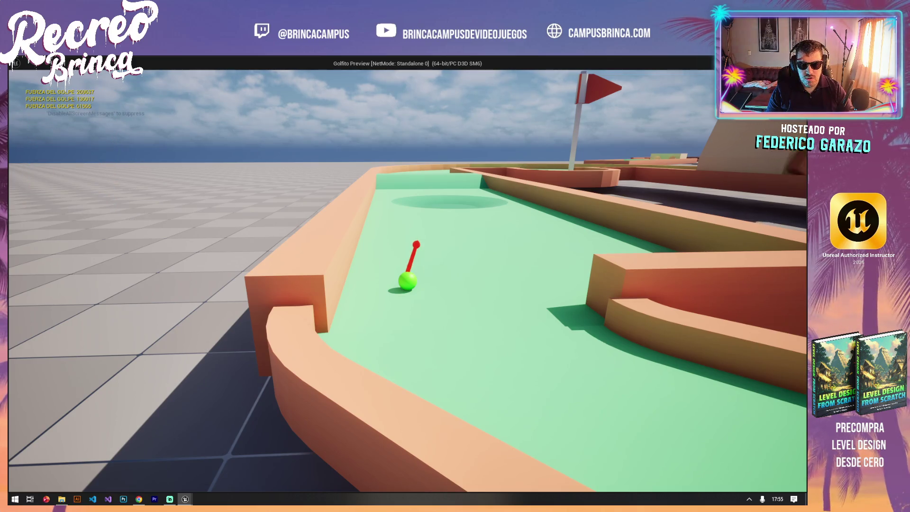
{"action": "key", "text": "space"}
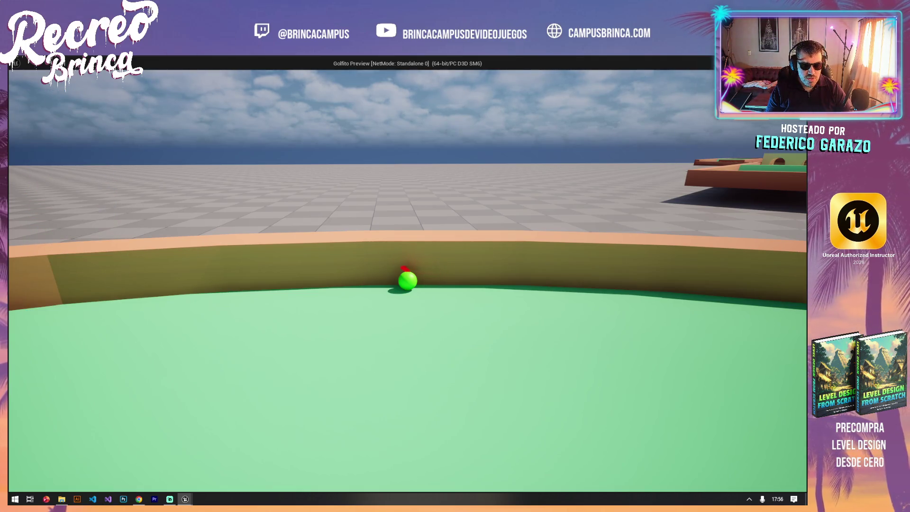
Rotate the aim right with D and take two shots toward the cup.
{"action": "key", "text": "d"}
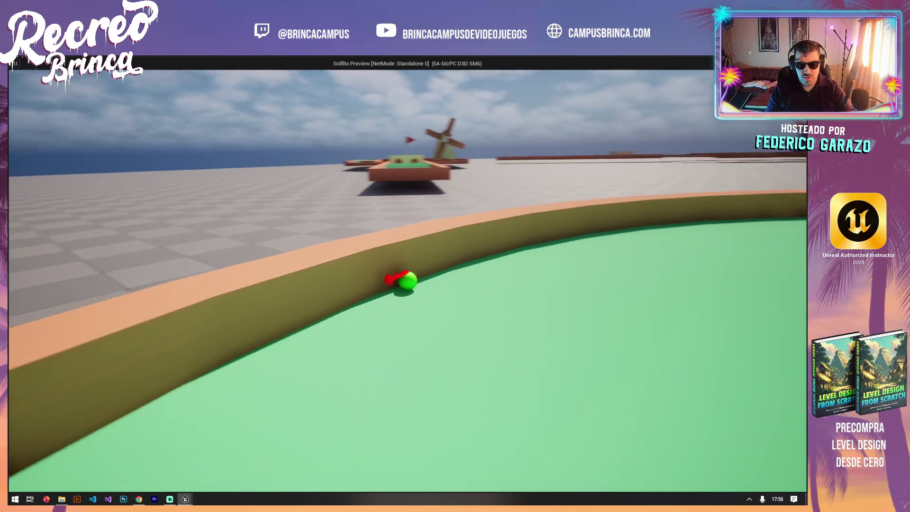
{"action": "key", "text": "d"}
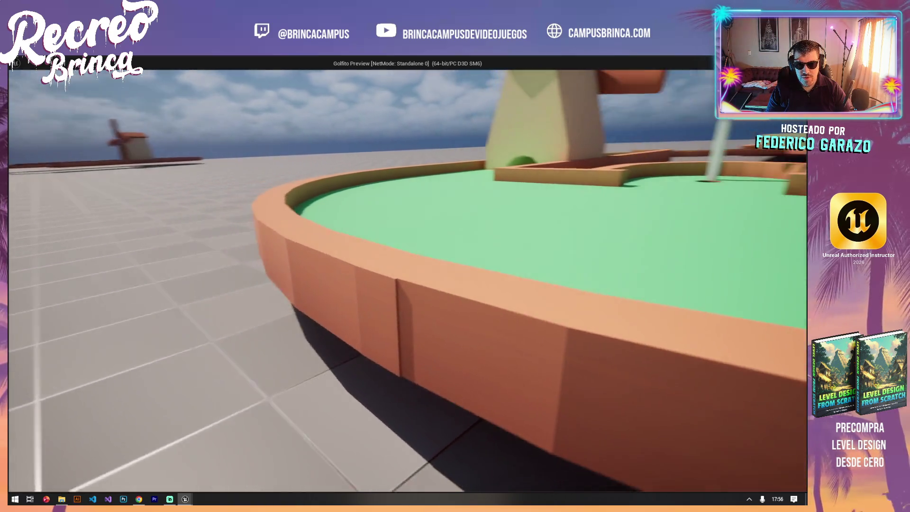
{"action": "key", "text": "d"}
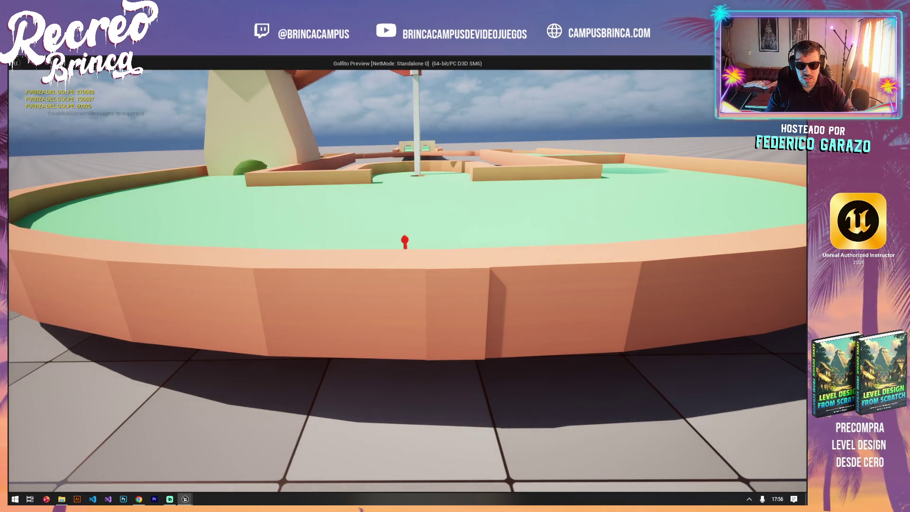
{"action": "key", "text": "space"}
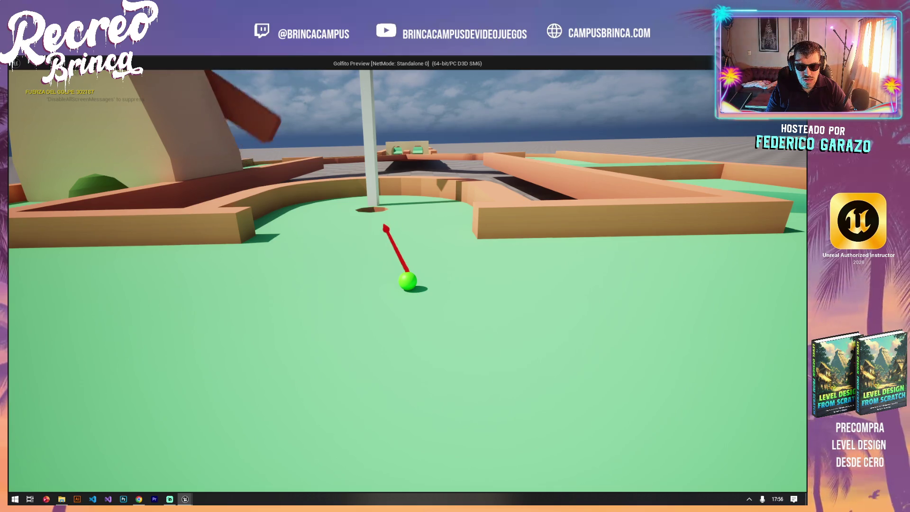
{"action": "key", "text": "space"}
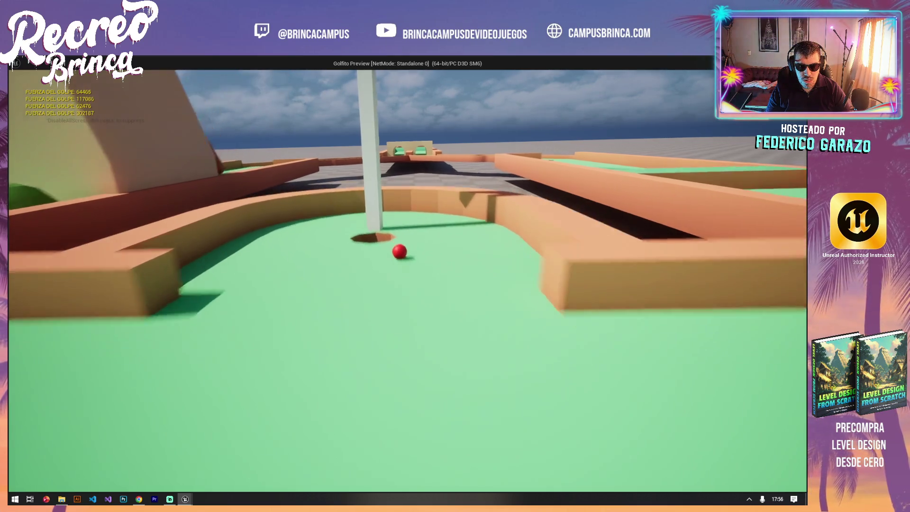
Swing the aim left with A, take one more shot, then stop the preview.
{"action": "key", "text": "a"}
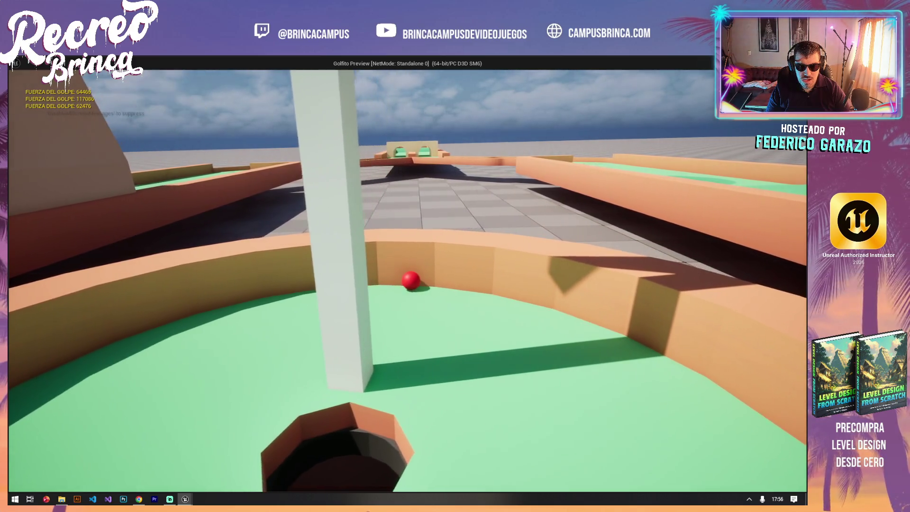
{"action": "key", "text": "a"}
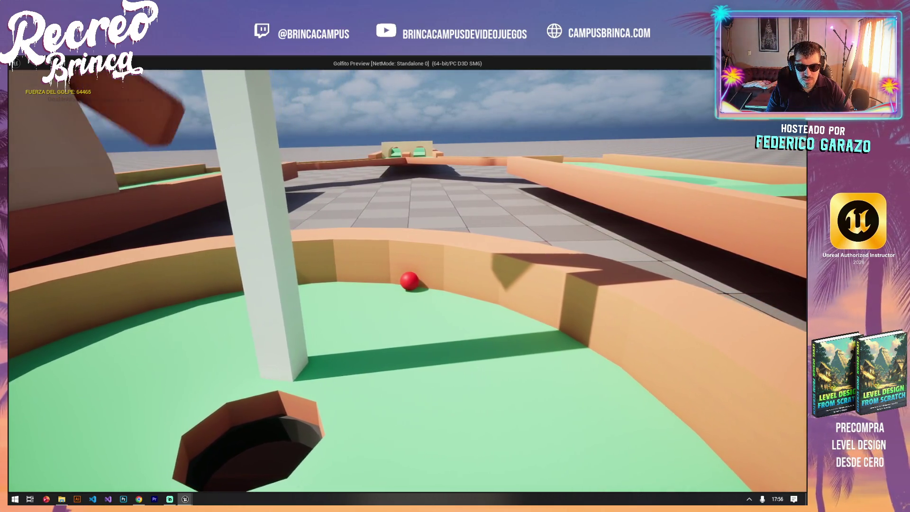
{"action": "key", "text": "a"}
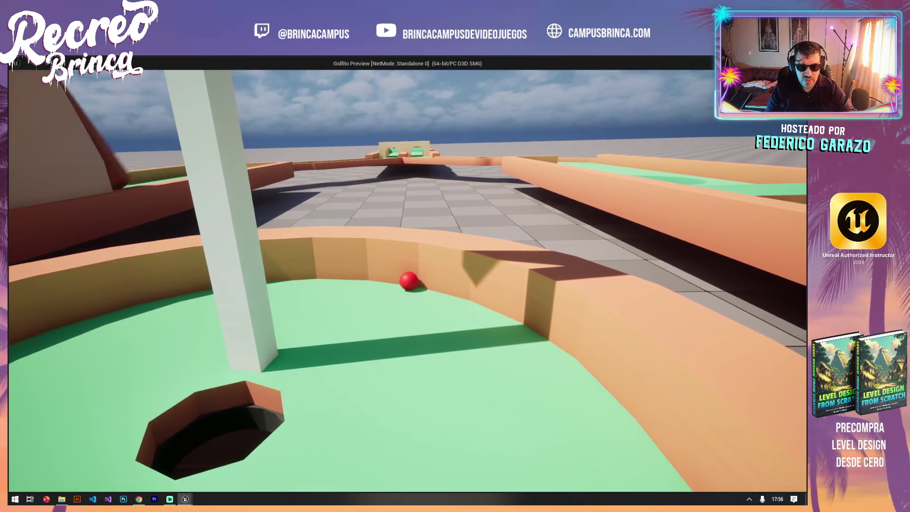
{"action": "key", "text": "a"}
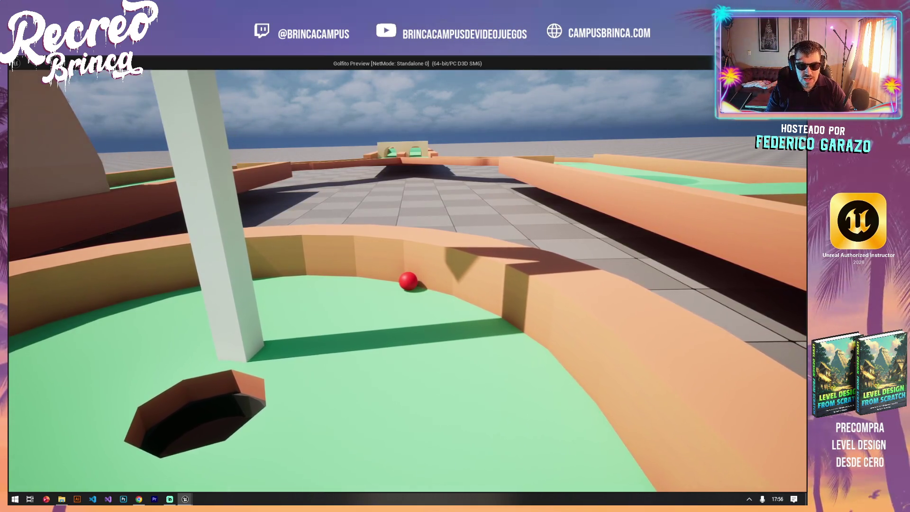
{"action": "key", "text": "a"}
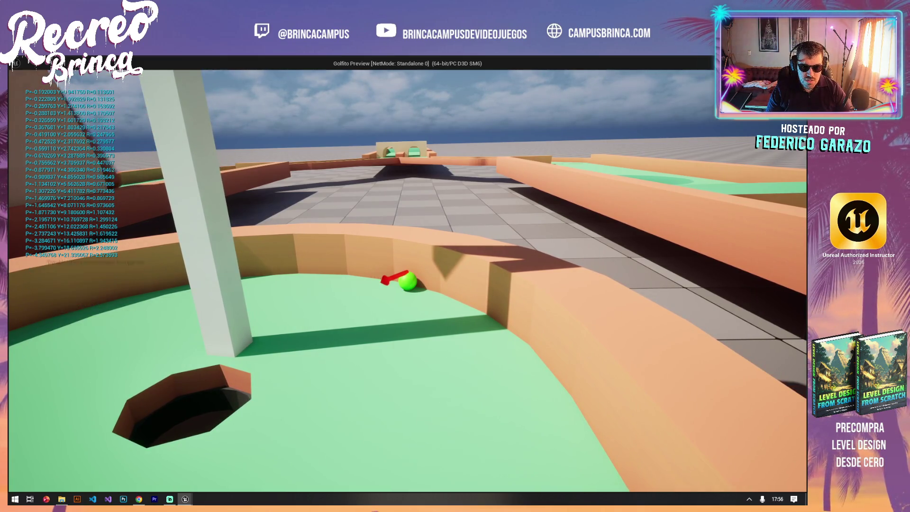
{"action": "key", "text": "space"}
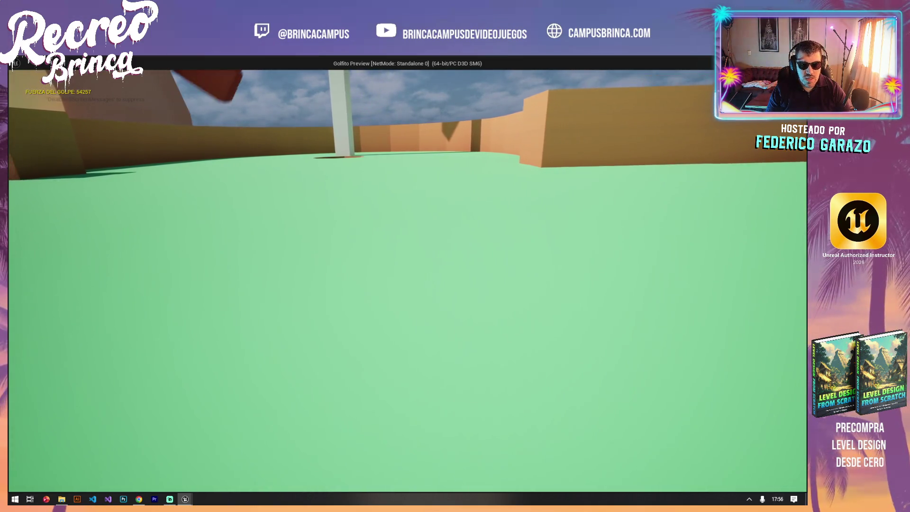
{"action": "key", "text": "Escape"}
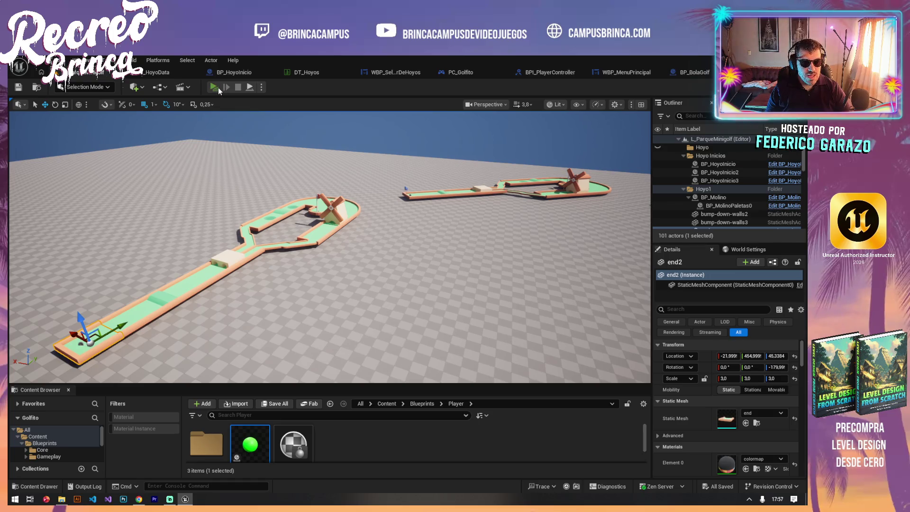
Launch the game preview and advance the selection to Hoyo 03 (Ejemplo 3, Par 7).
{"action": "left_click", "coordinate": [217, 87]}
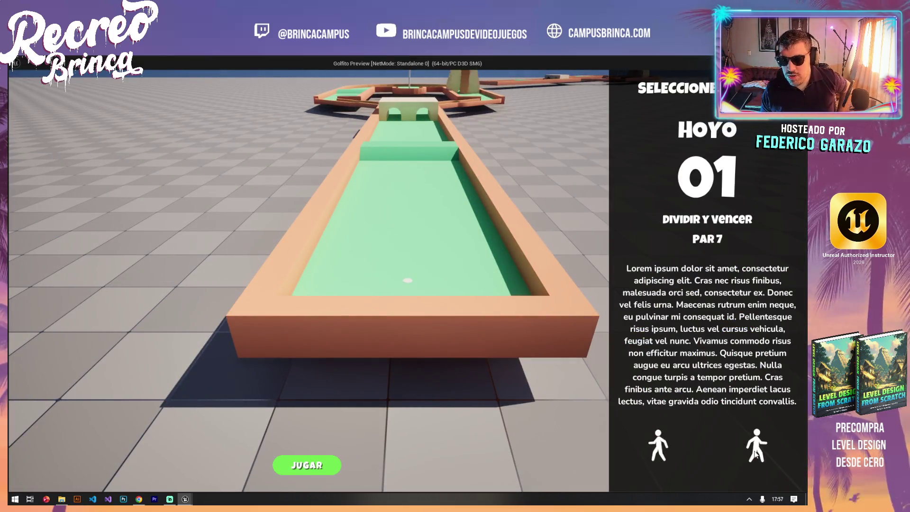
{"action": "left_click", "coordinate": [747, 446]}
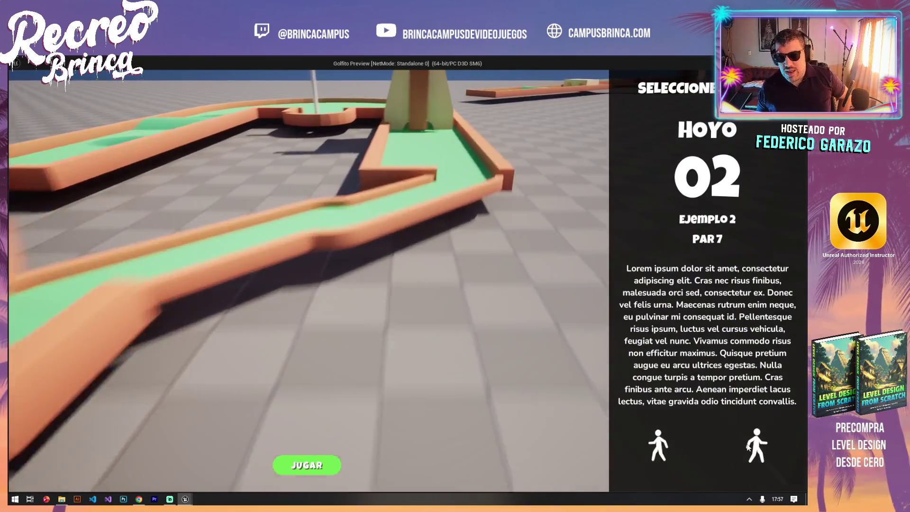
{"action": "left_click", "coordinate": [749, 445]}
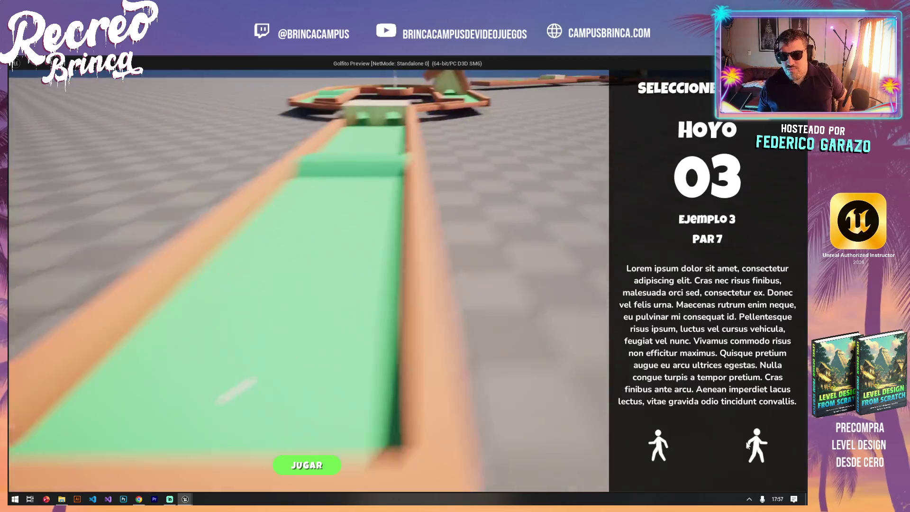